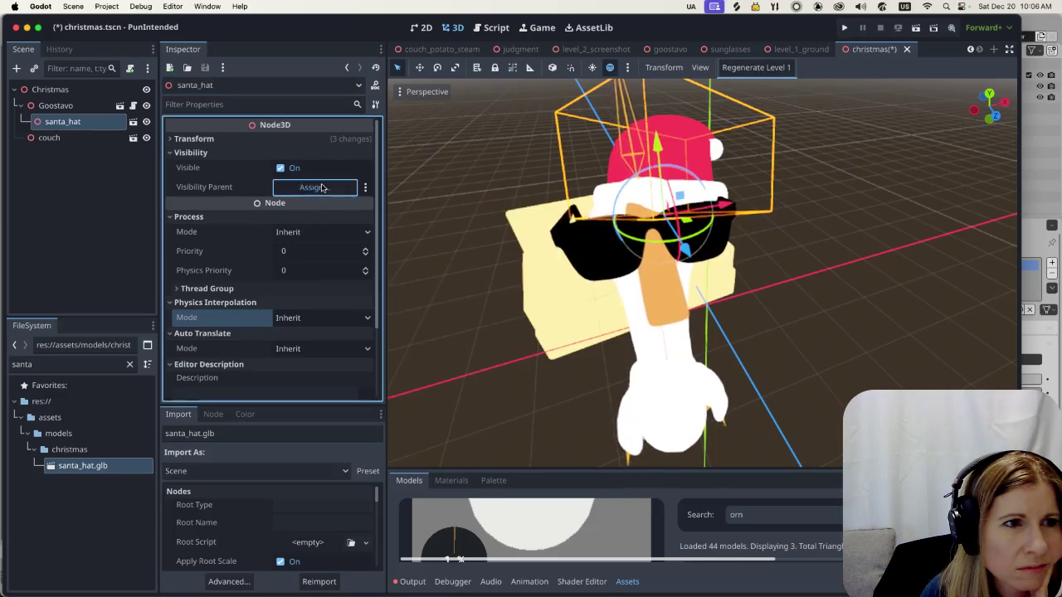
# Cancel the Visibility Parent node picker and expand santa_hat's Transform section in the Inspector
pyautogui.click(312, 187)
pyautogui.click(442, 98)
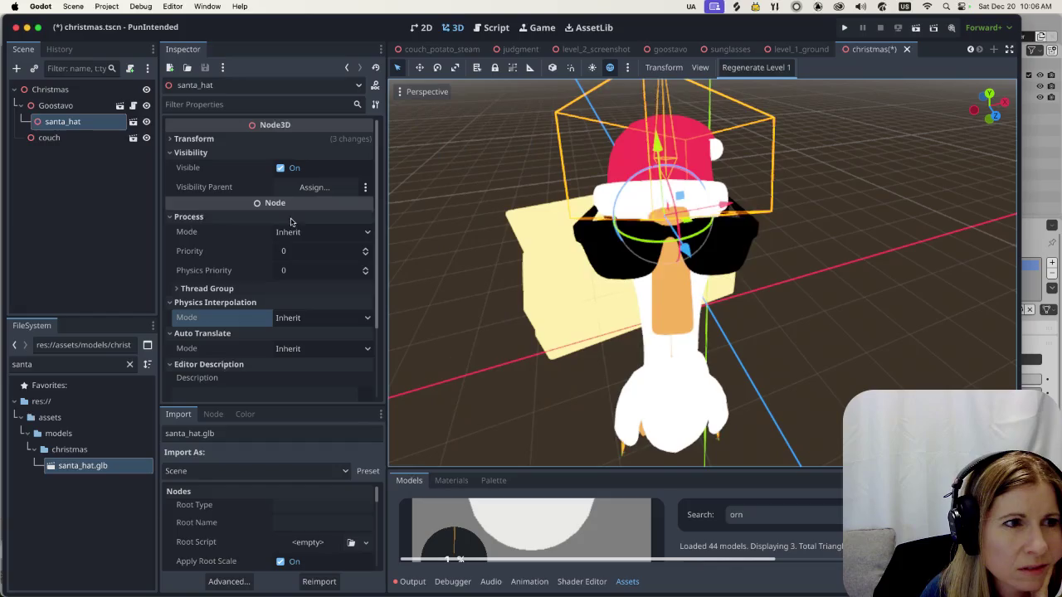
pyautogui.scroll(-1, 309, 235)
pyautogui.scroll(-4, 308, 236)
pyautogui.scroll(-1, 307, 237)
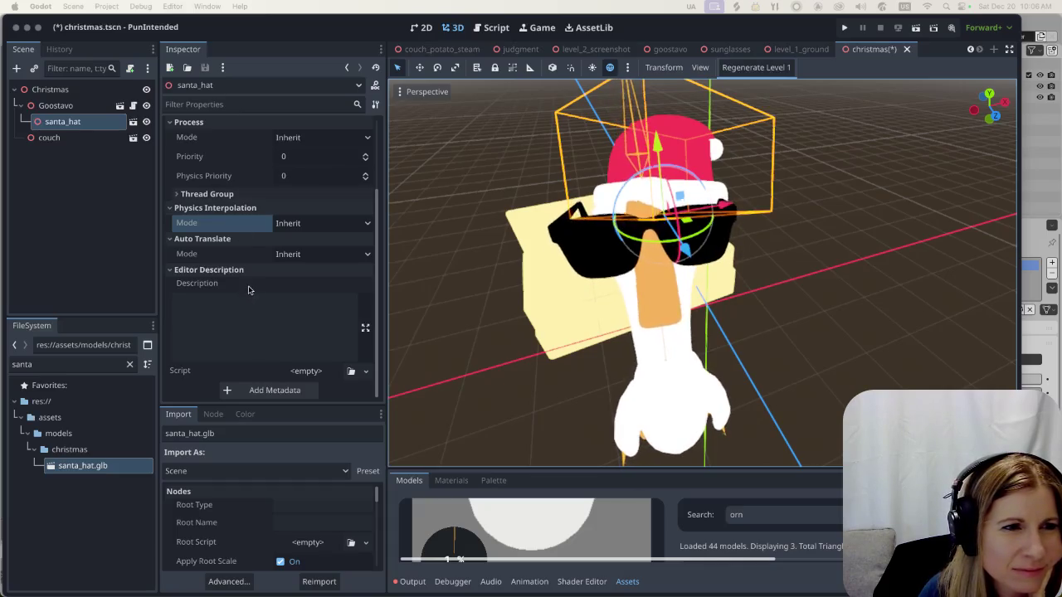
pyautogui.scroll(3, 247, 289)
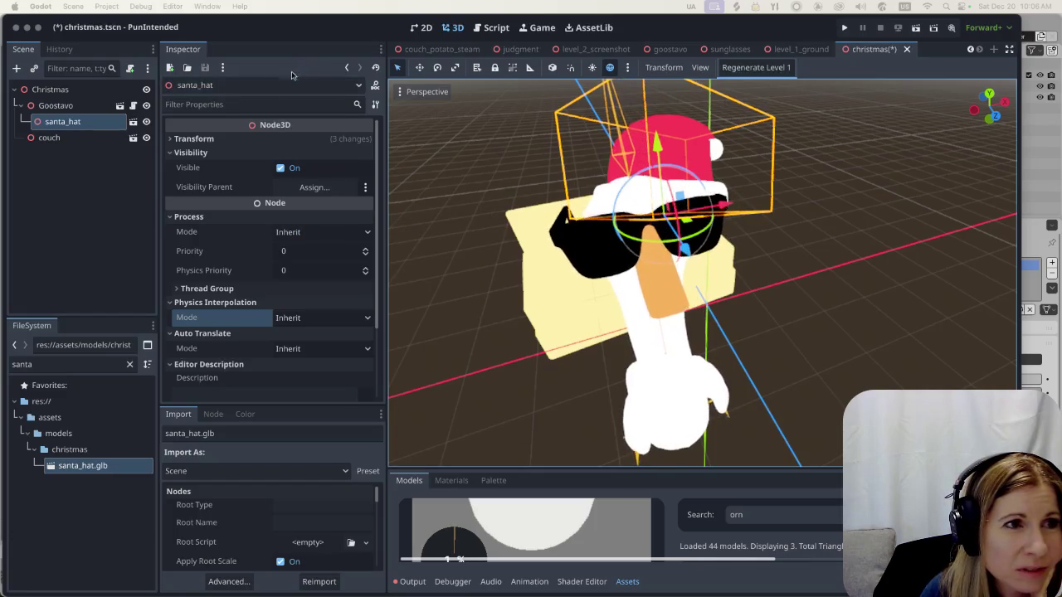
pyautogui.click(172, 138)
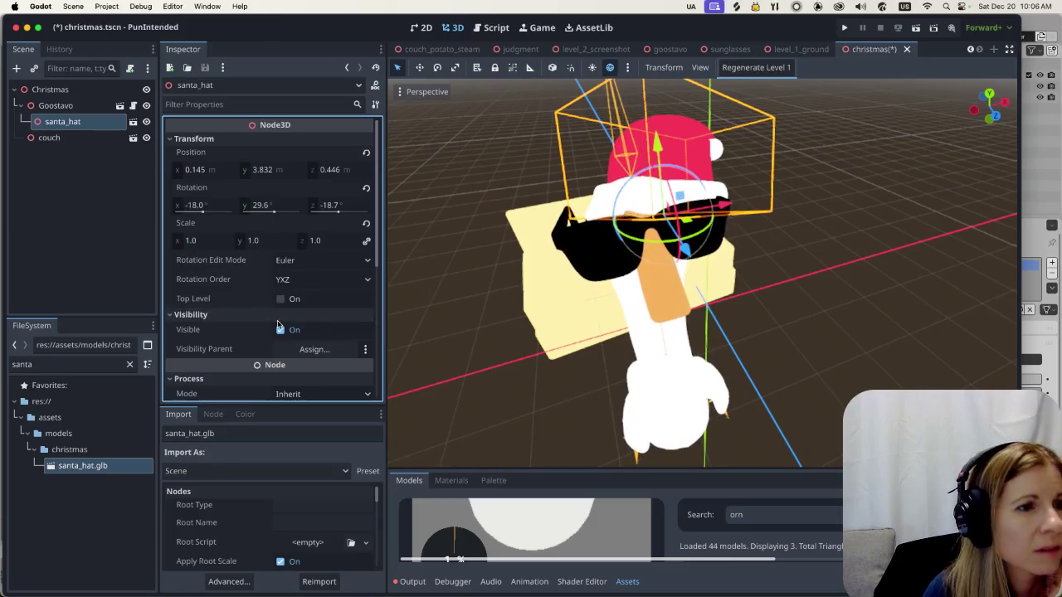
# Show the santa_hat node's Signals list in the Node dock and bring up its context menu
pyautogui.scroll(-1, 279, 324)
pyautogui.scroll(-3, 279, 324)
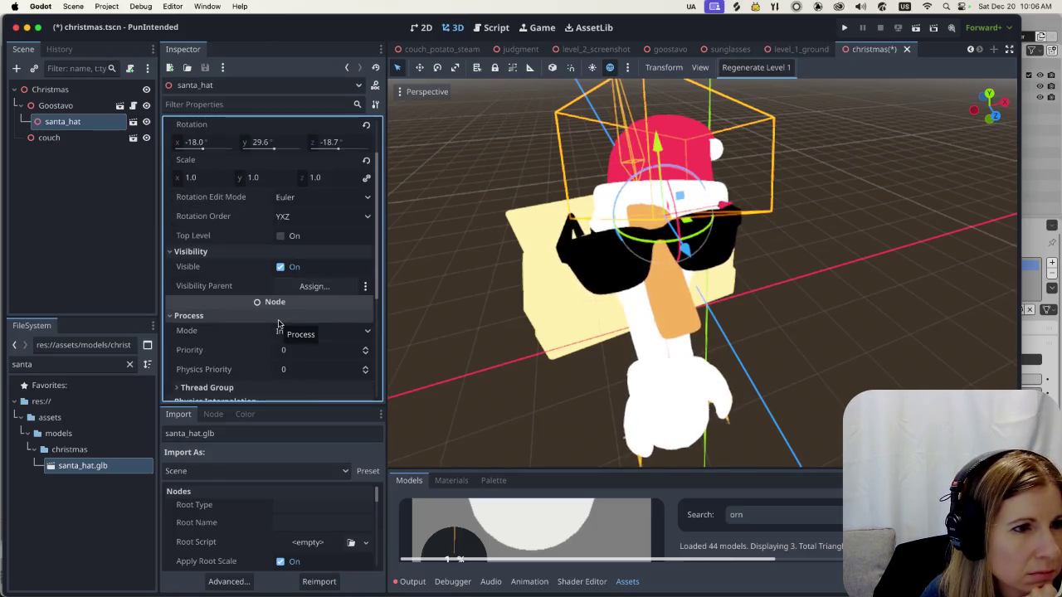
pyautogui.scroll(-1, 279, 324)
pyautogui.scroll(-3, 279, 325)
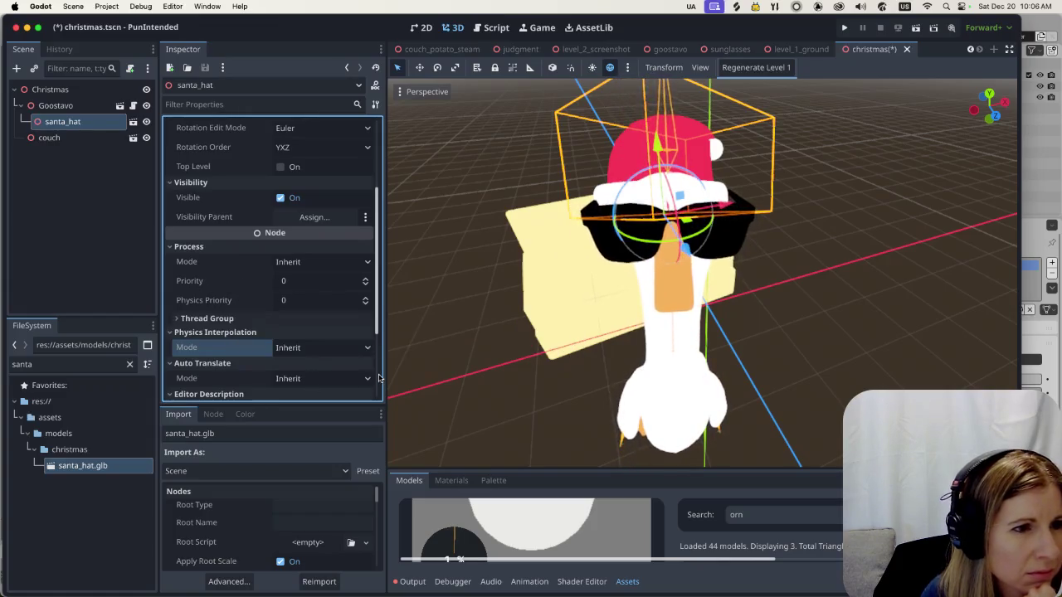
pyautogui.scroll(-3, 289, 329)
pyautogui.scroll(-2, 291, 315)
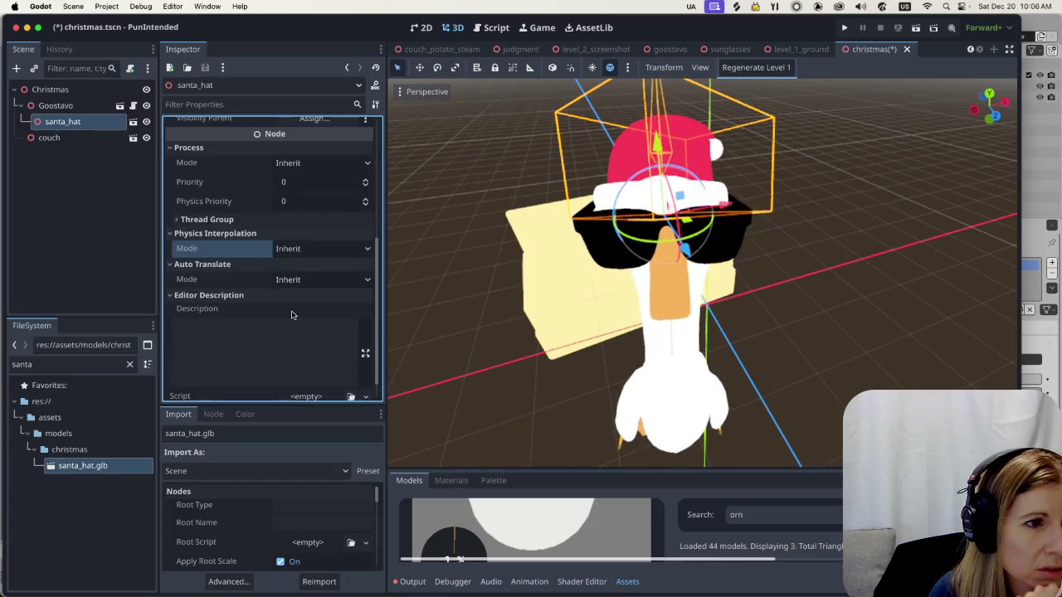
pyautogui.scroll(-1, 291, 314)
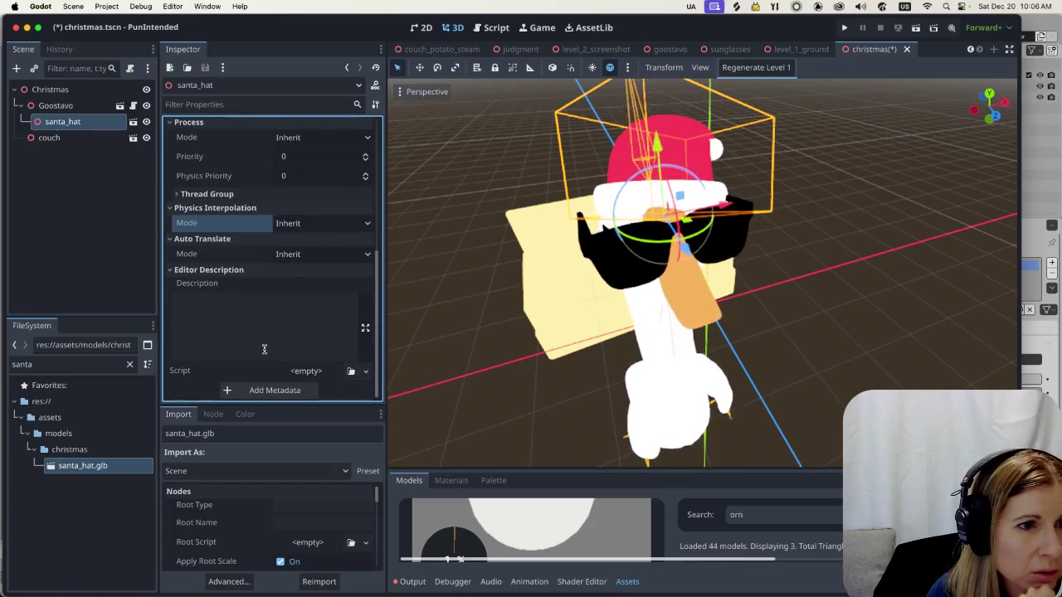
pyautogui.scroll(10, 266, 330)
pyautogui.click(213, 414)
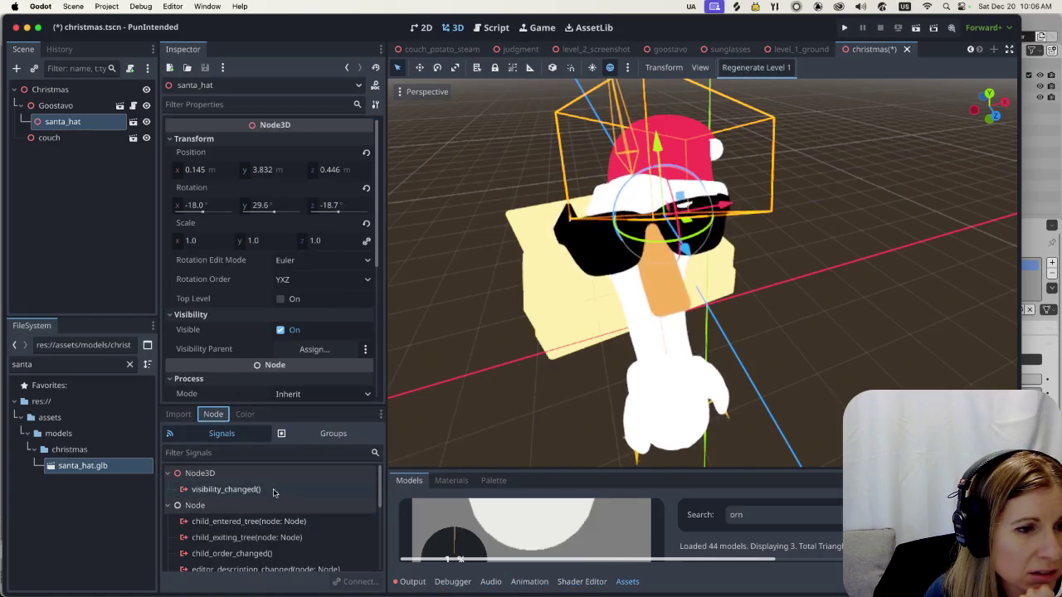
pyautogui.rightClick(103, 125)
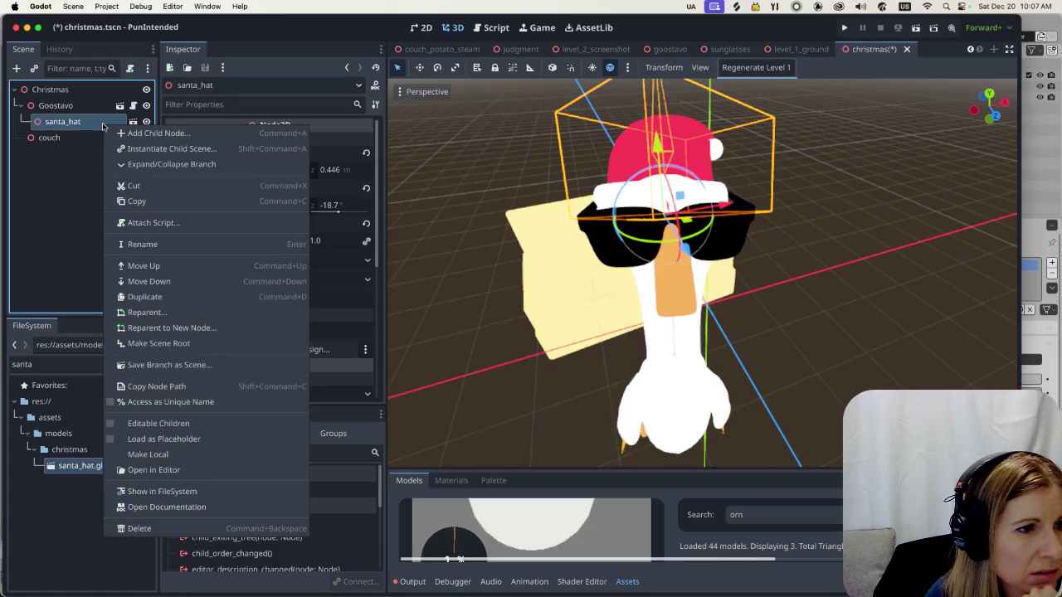
# Enable Editable Children on santa_hat, then select the santa cap mesh to view its geometry settings
pyautogui.click(111, 423)
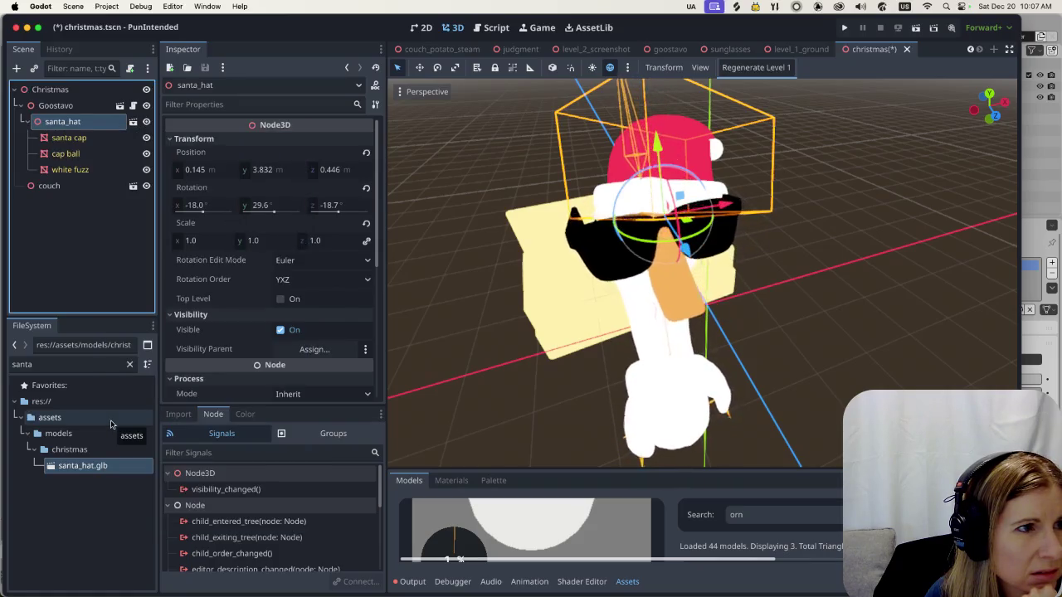
pyautogui.click(69, 138)
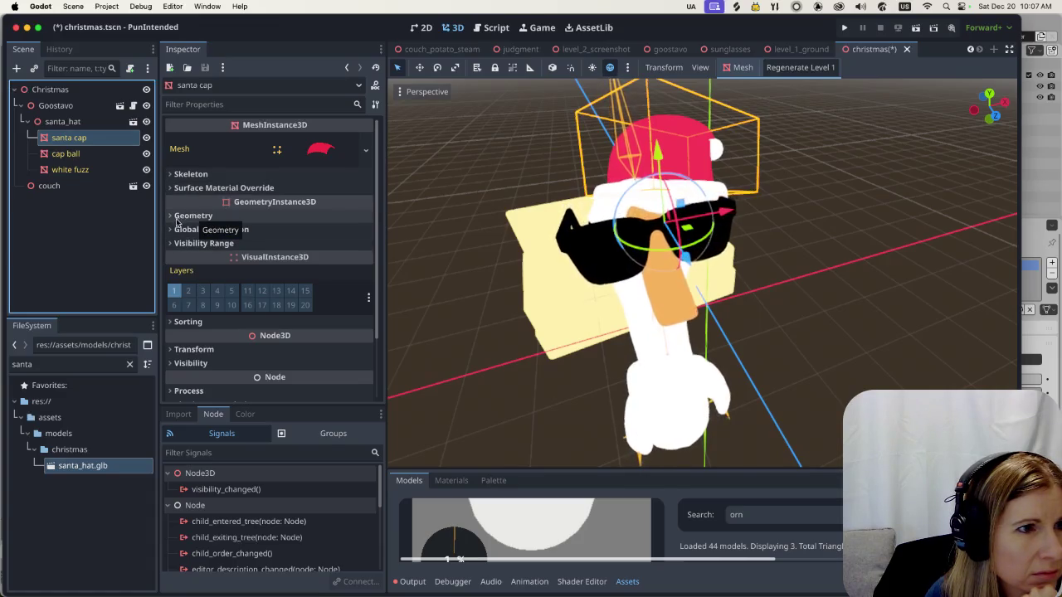
pyautogui.click(171, 217)
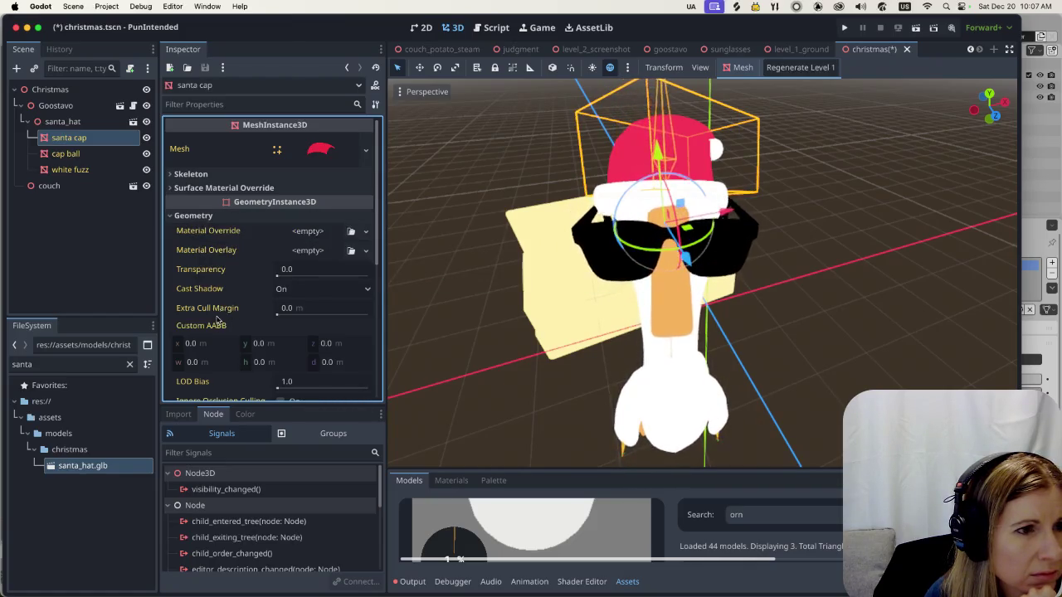
# Assign a new StandardMaterial3D to the santa cap's Surface Material Override slot 0
pyautogui.scroll(-2, 224, 322)
pyautogui.scroll(2, 237, 324)
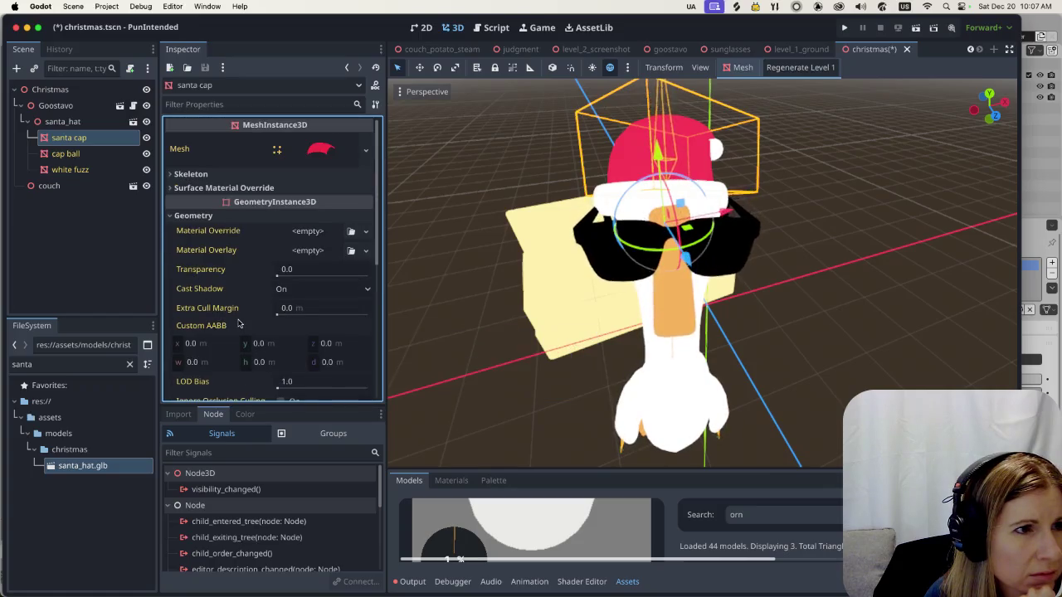
pyautogui.click(211, 188)
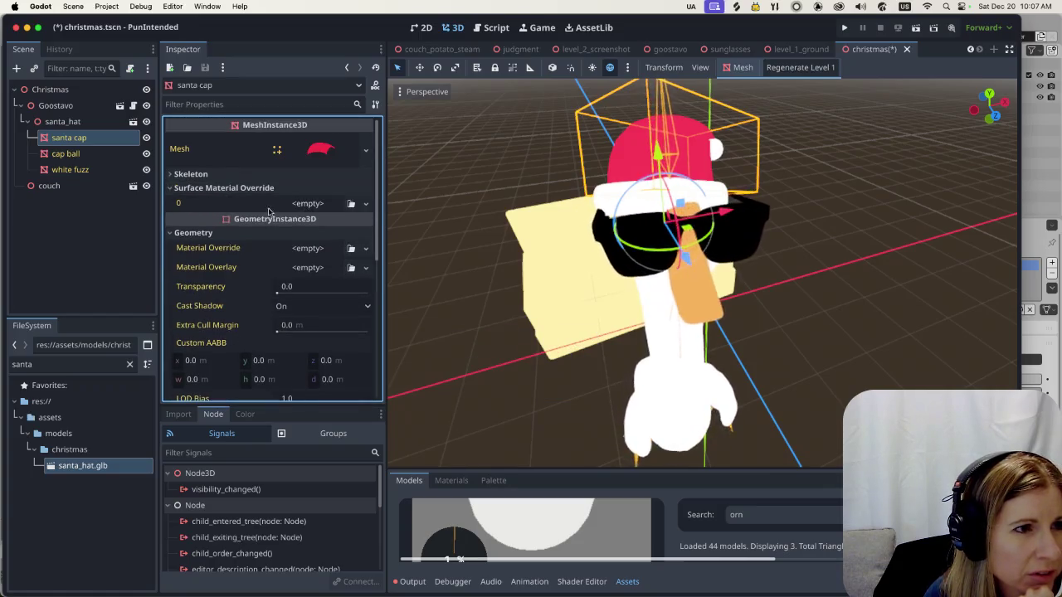
pyautogui.click(315, 204)
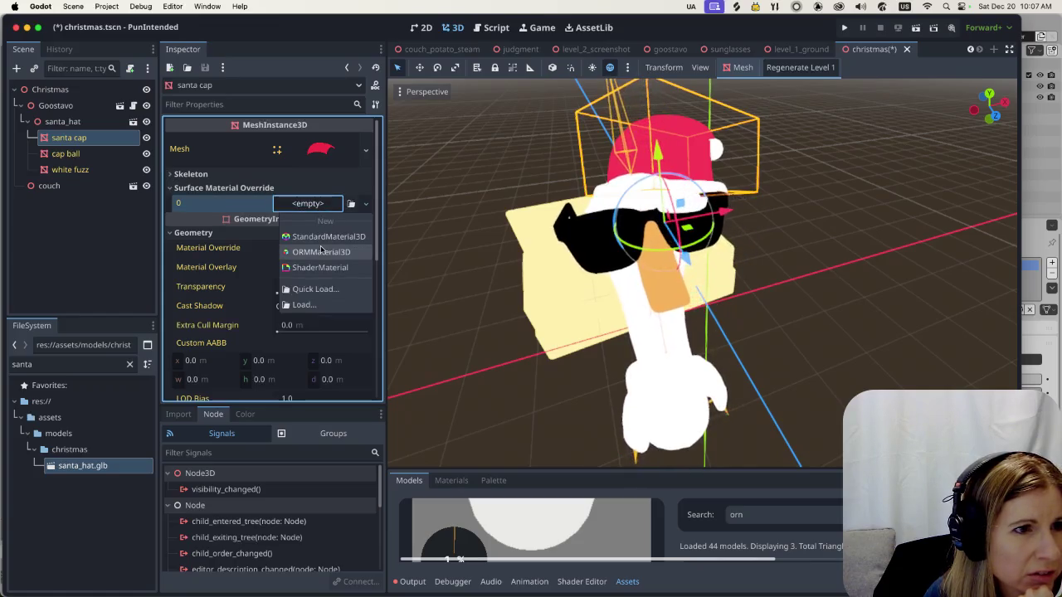
pyautogui.click(324, 237)
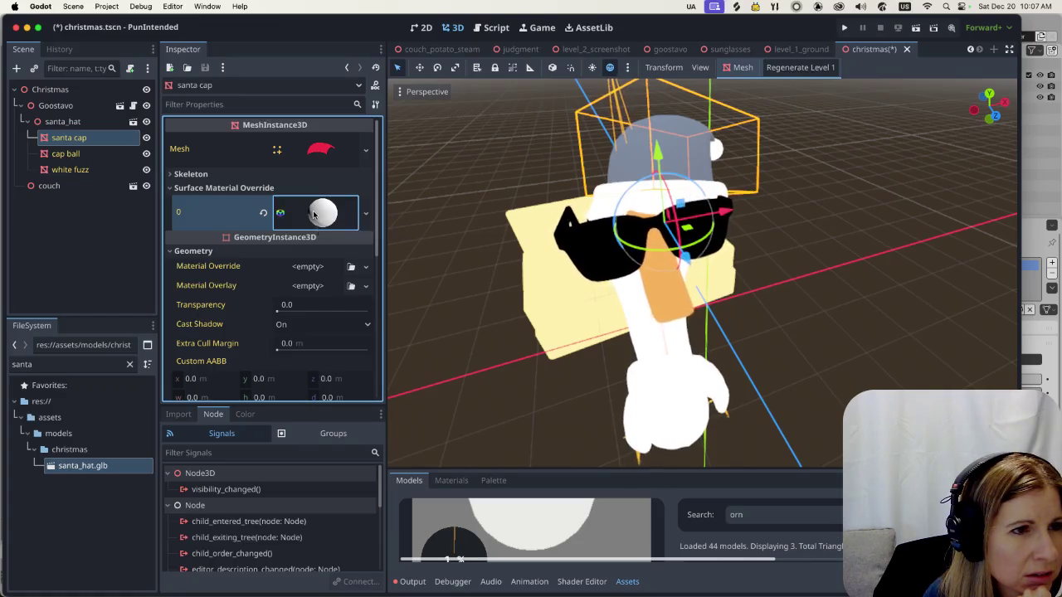
# Inspect the new material's Albedo, Shading and Transparency sections, then collapse its editor
pyautogui.click(314, 214)
pyautogui.scroll(-1, 249, 331)
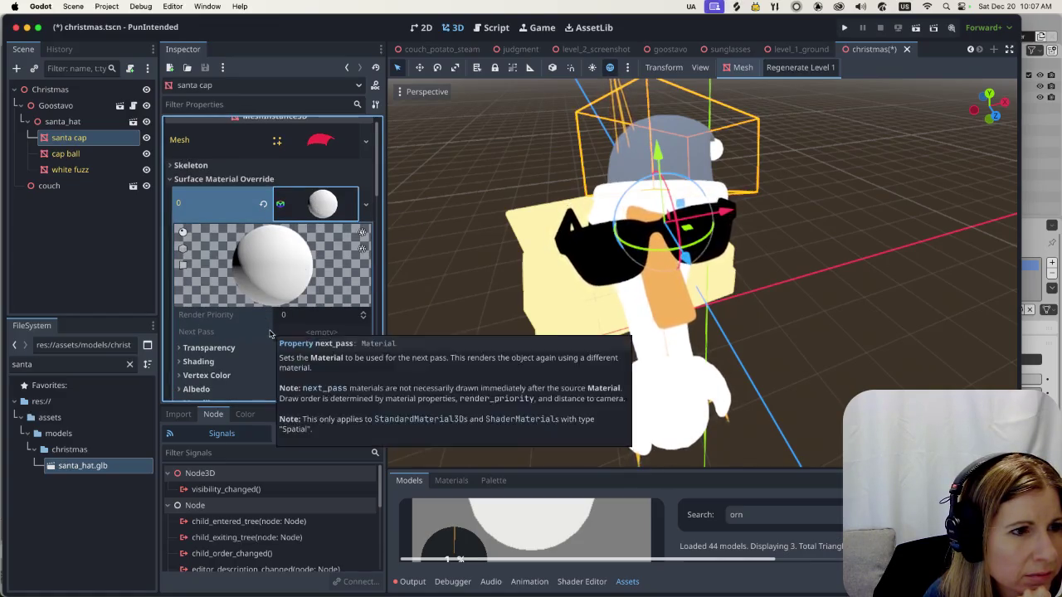
pyautogui.scroll(-4, 266, 336)
pyautogui.scroll(-1, 268, 341)
pyautogui.scroll(-2, 268, 341)
pyautogui.scroll(4, 271, 340)
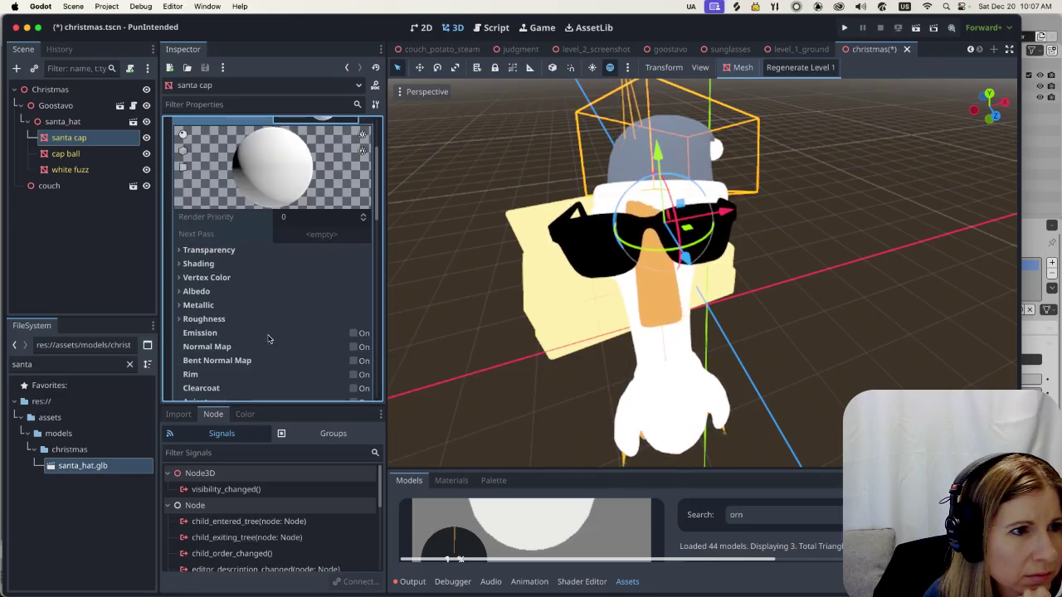
pyautogui.click(196, 291)
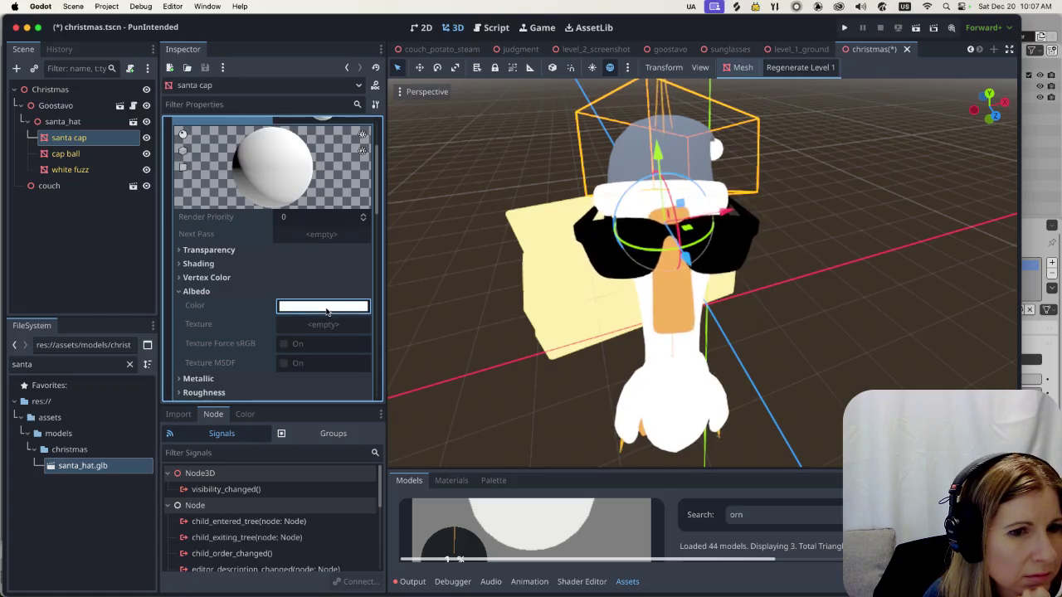
pyautogui.click(195, 262)
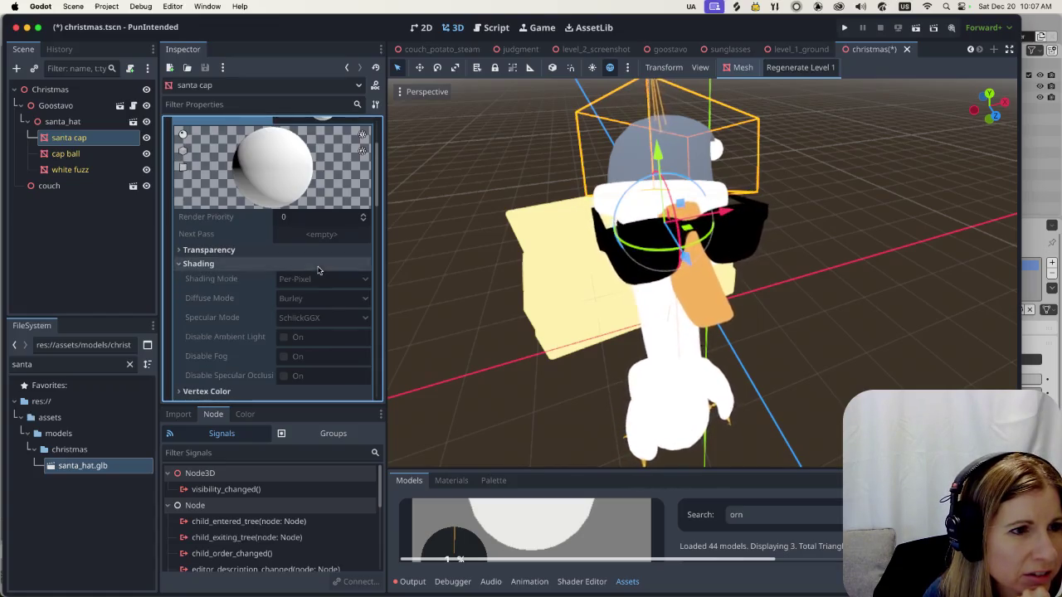
pyautogui.click(190, 251)
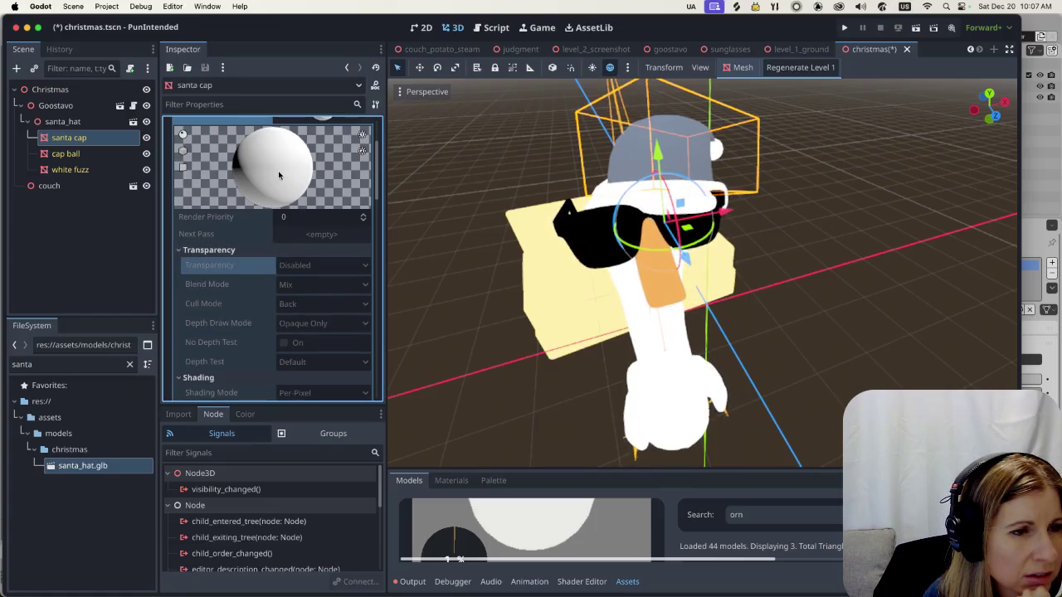
pyautogui.scroll(-2, 287, 307)
pyautogui.scroll(-6, 289, 305)
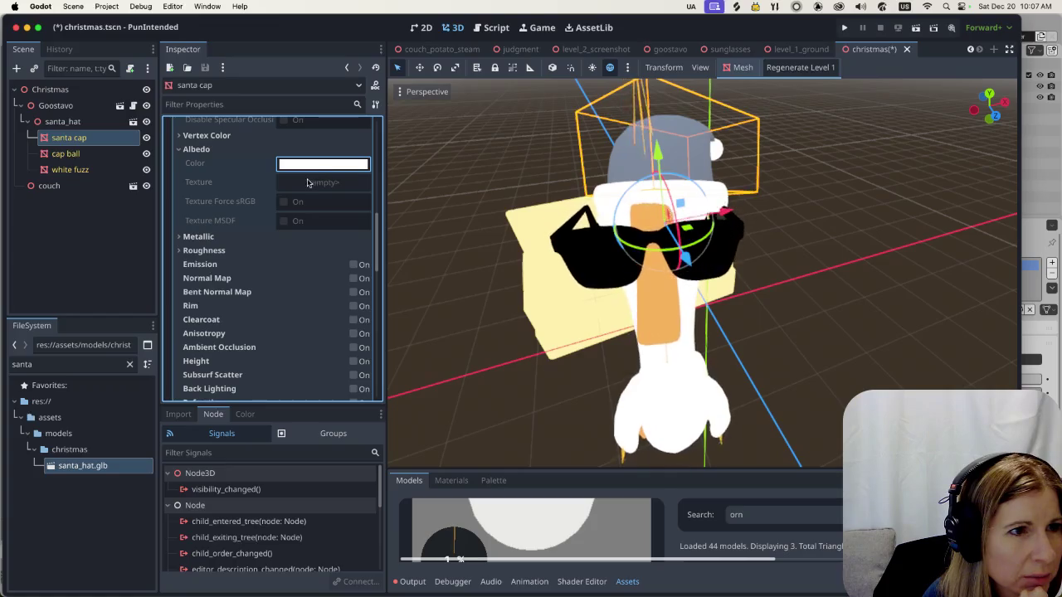
pyautogui.click(197, 149)
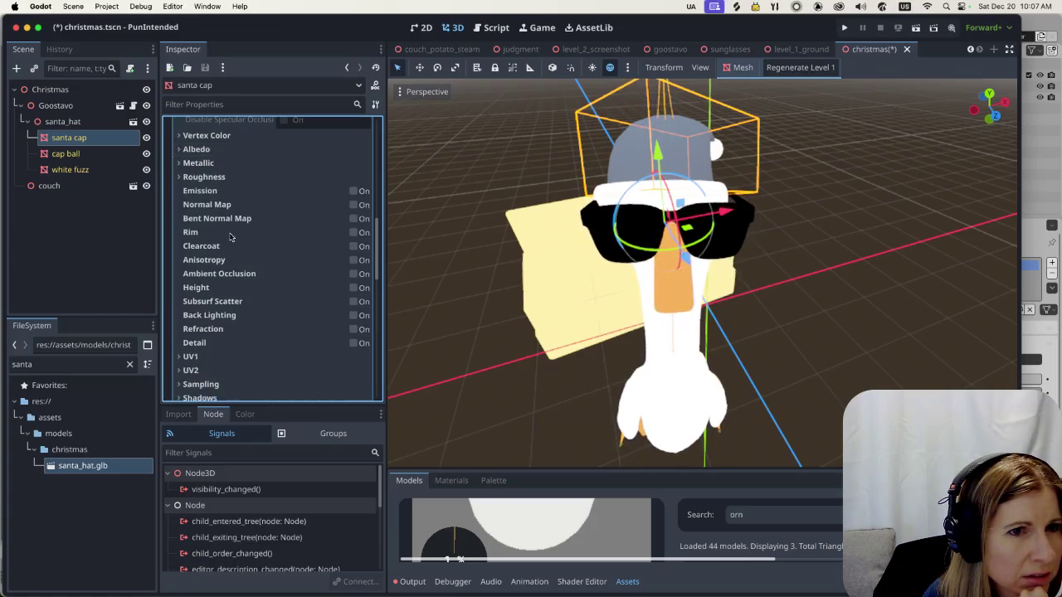
pyautogui.scroll(10, 240, 249)
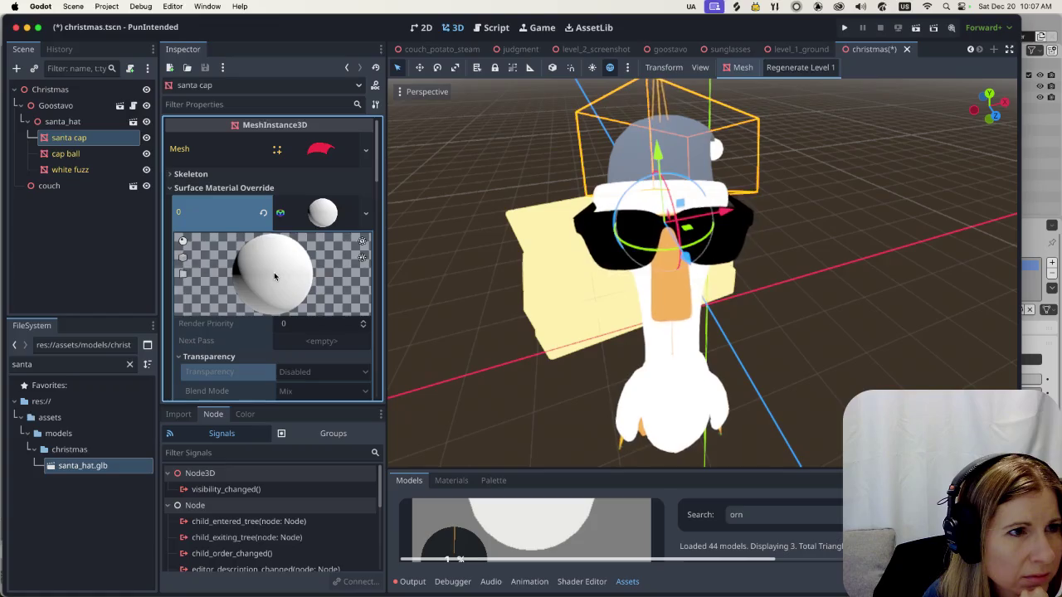
pyautogui.click(282, 214)
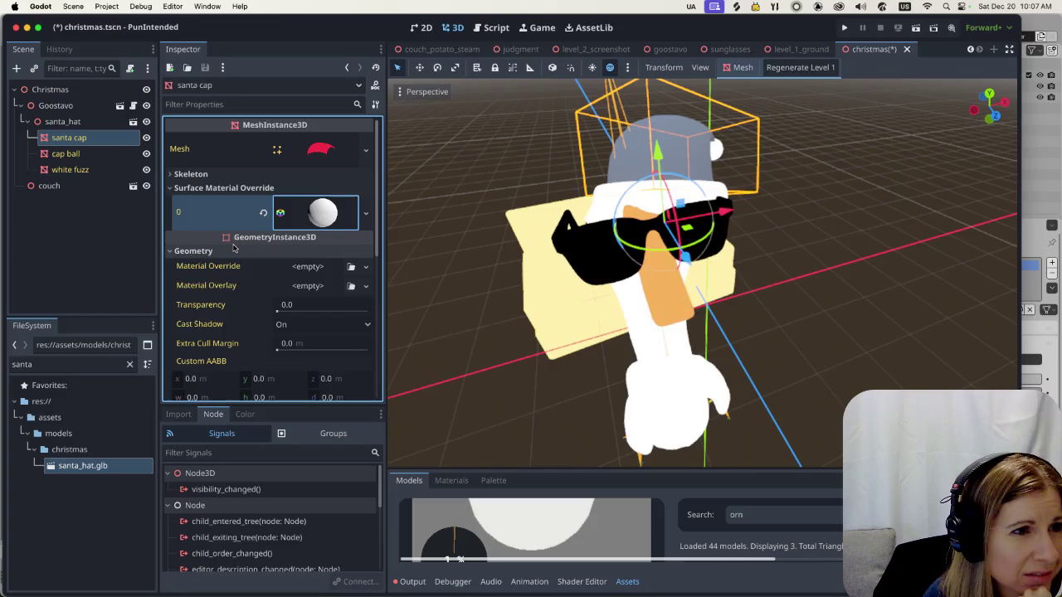
pyautogui.click(366, 214)
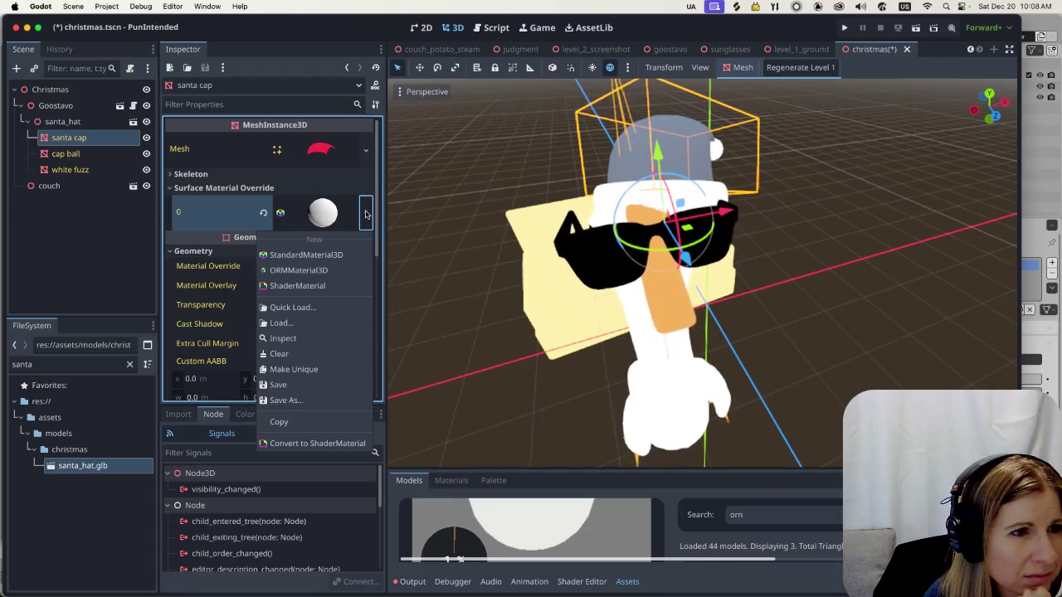
pyautogui.click(316, 307)
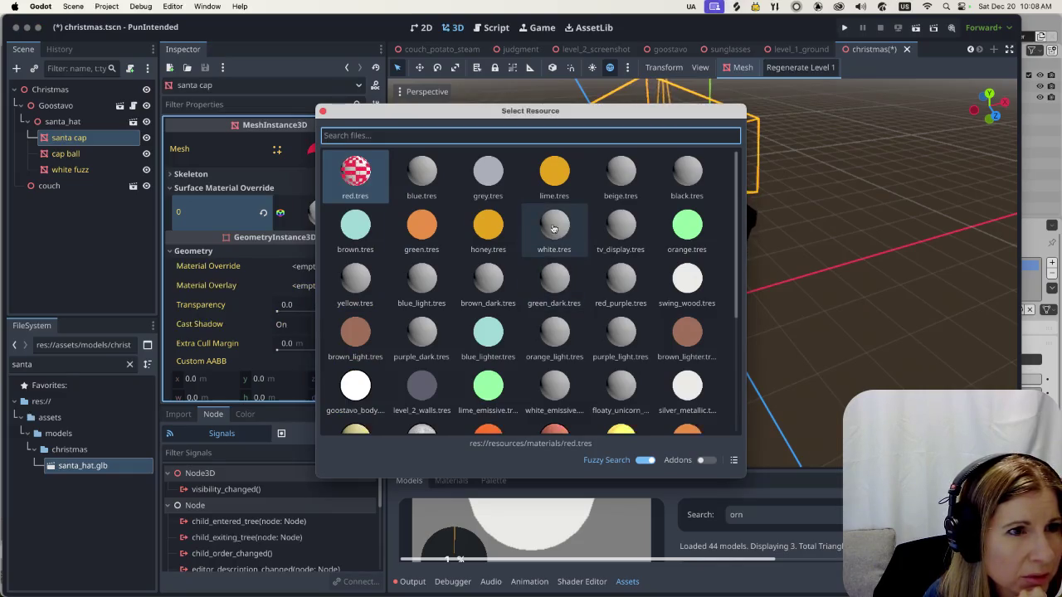
pyautogui.doubleClick(355, 176)
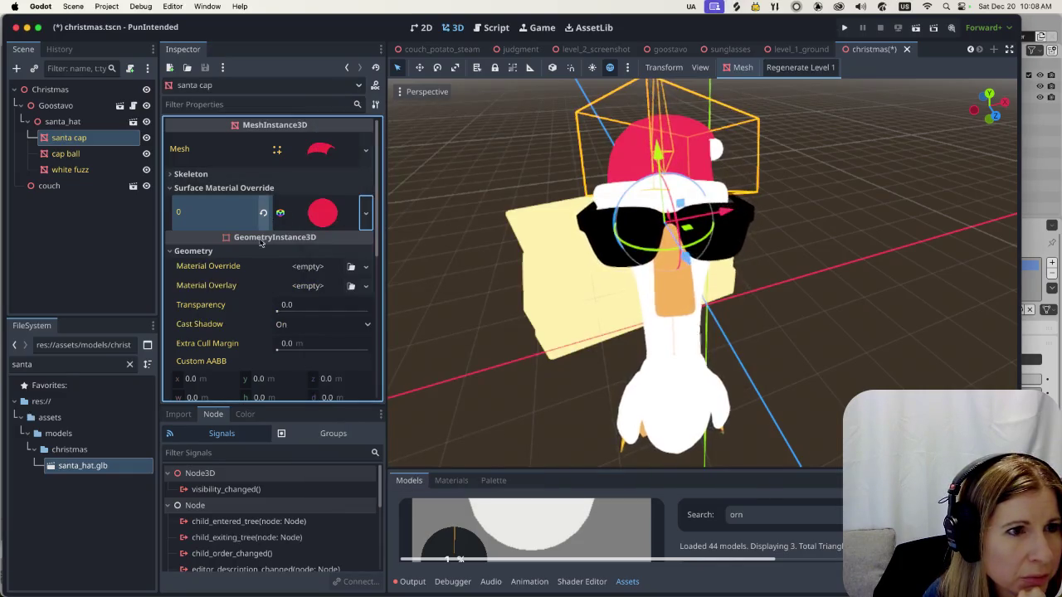
pyautogui.scroll(-3, 249, 249)
pyautogui.scroll(-3, 234, 286)
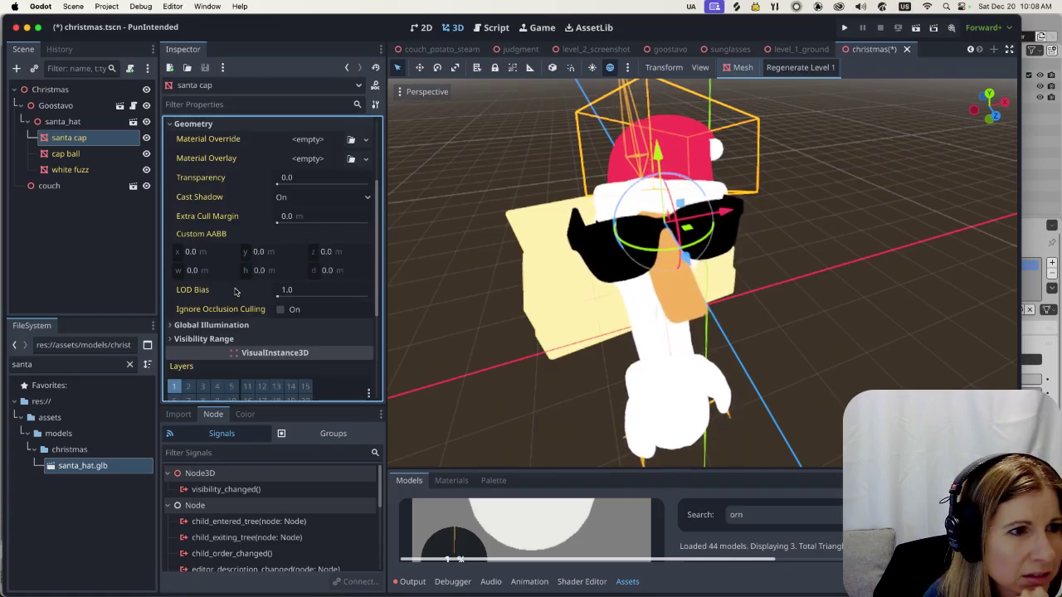
pyautogui.scroll(-2, 235, 291)
pyautogui.scroll(-1, 234, 290)
pyautogui.scroll(-1, 234, 291)
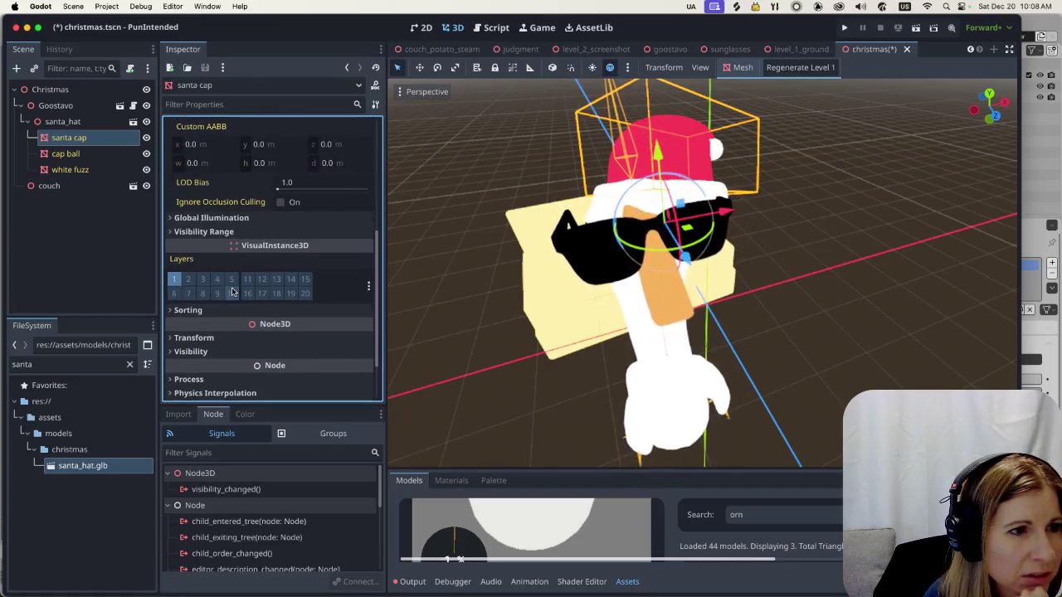
pyautogui.click(191, 352)
pyautogui.scroll(-2, 236, 331)
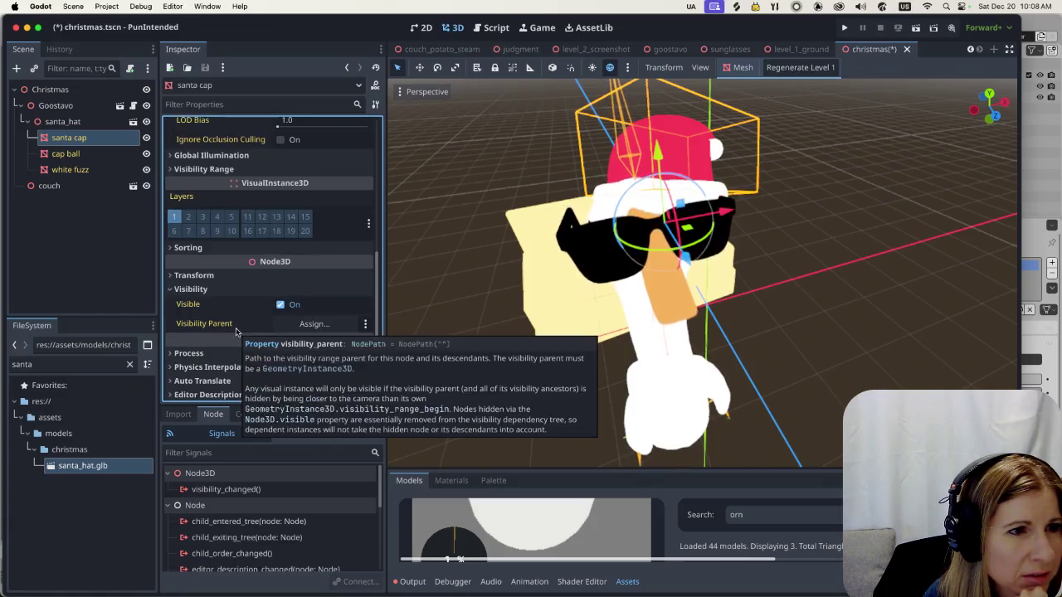
pyautogui.scroll(3, 216, 348)
pyautogui.scroll(2, 216, 365)
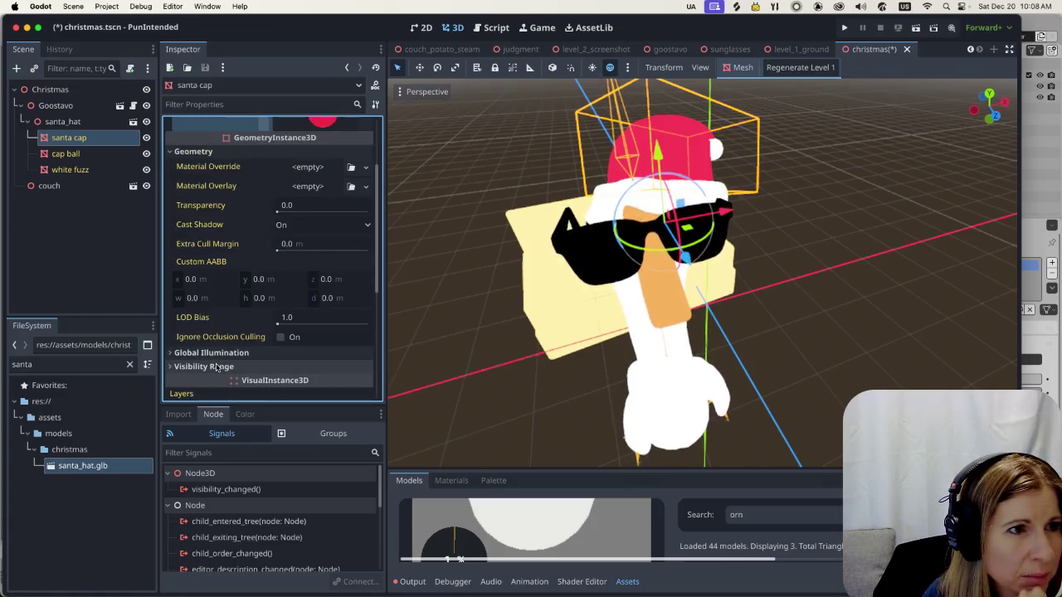
pyautogui.moveTo(730, 332)
pyautogui.mouseDown(button='middle')
pyautogui.moveTo(808, 318)
pyautogui.moveTo(746, 299)
pyautogui.mouseUp(button='middle')
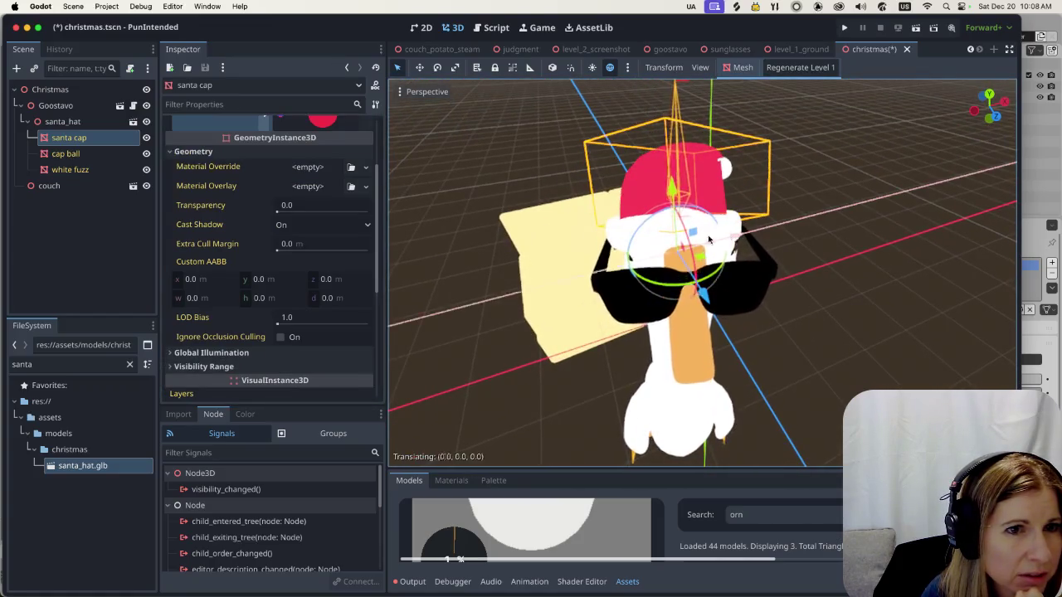
# Move the whole santa_hat left along X to position -1.25, keeping y and z unchanged
pyautogui.moveTo(688, 274); pyautogui.dragTo(496, 273)
pyautogui.hotkey('ctrl', 'z')
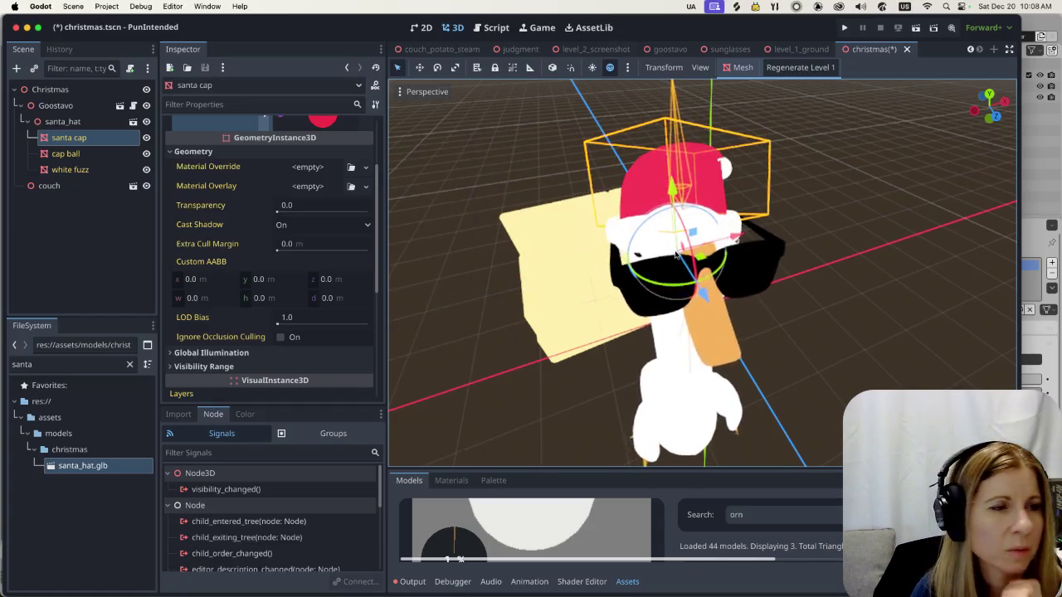
pyautogui.moveTo(637, 253); pyautogui.dragTo(839, 270, button='middle')
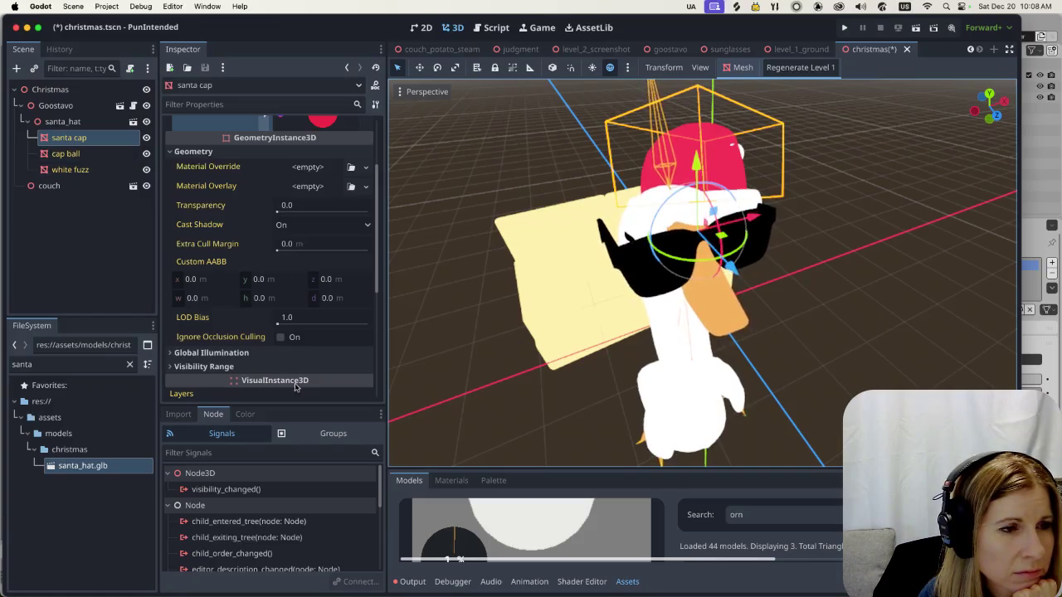
pyautogui.click(73, 124)
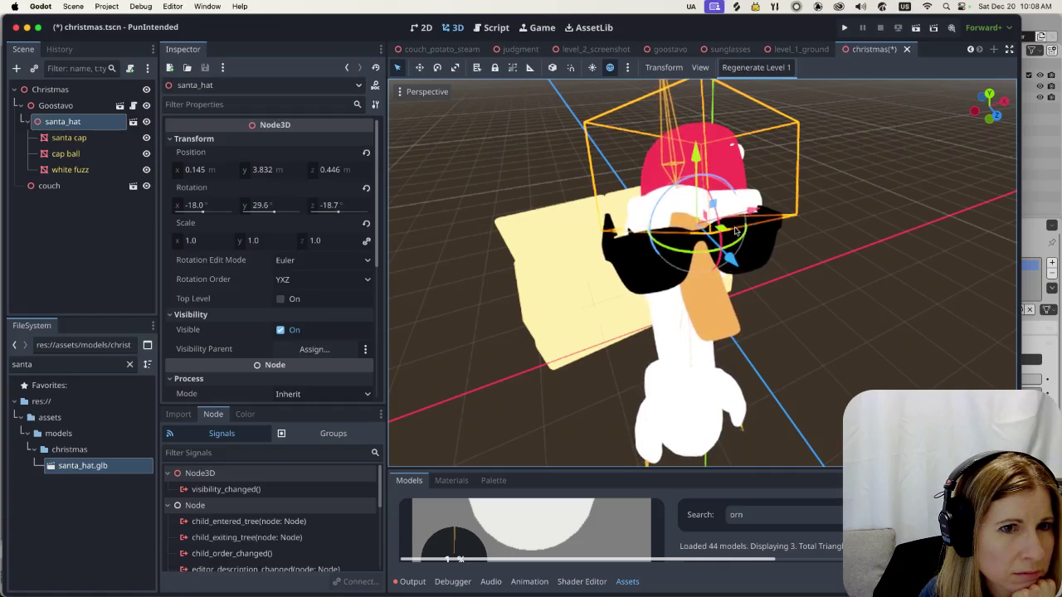
pyautogui.moveTo(734, 231); pyautogui.dragTo(522, 261)
pyautogui.moveTo(521, 261)
pyautogui.mouseDown(button='middle')
pyautogui.moveTo(511, 362)
pyautogui.moveTo(1027, 197)
pyautogui.mouseUp(button='middle')
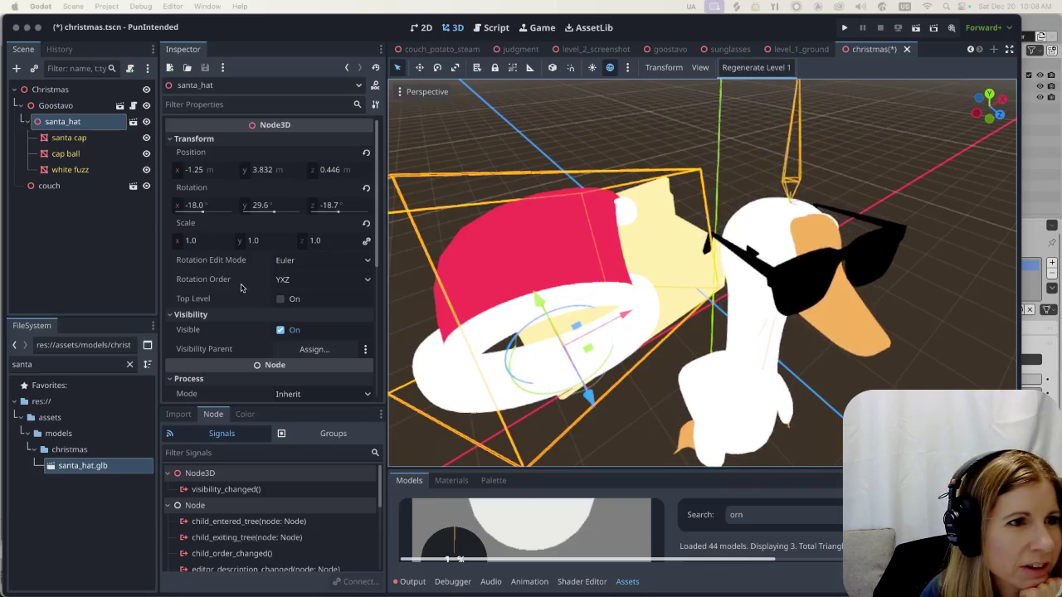
pyautogui.scroll(-2, 246, 272)
pyautogui.scroll(-1, 246, 272)
pyautogui.scroll(-2, 246, 272)
pyautogui.scroll(-3, 216, 275)
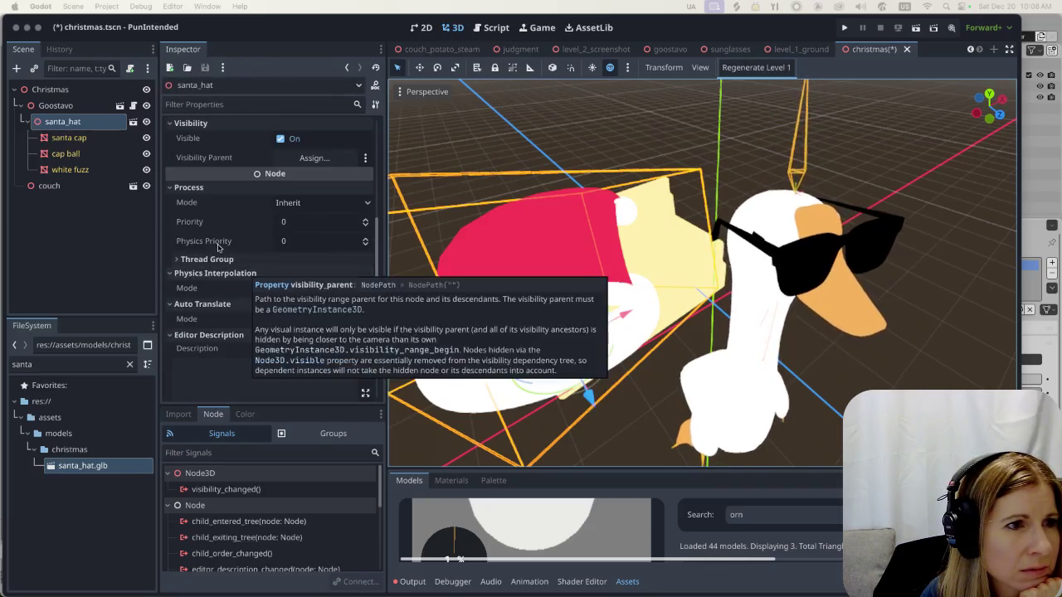
pyautogui.click(322, 288)
pyautogui.click(298, 304)
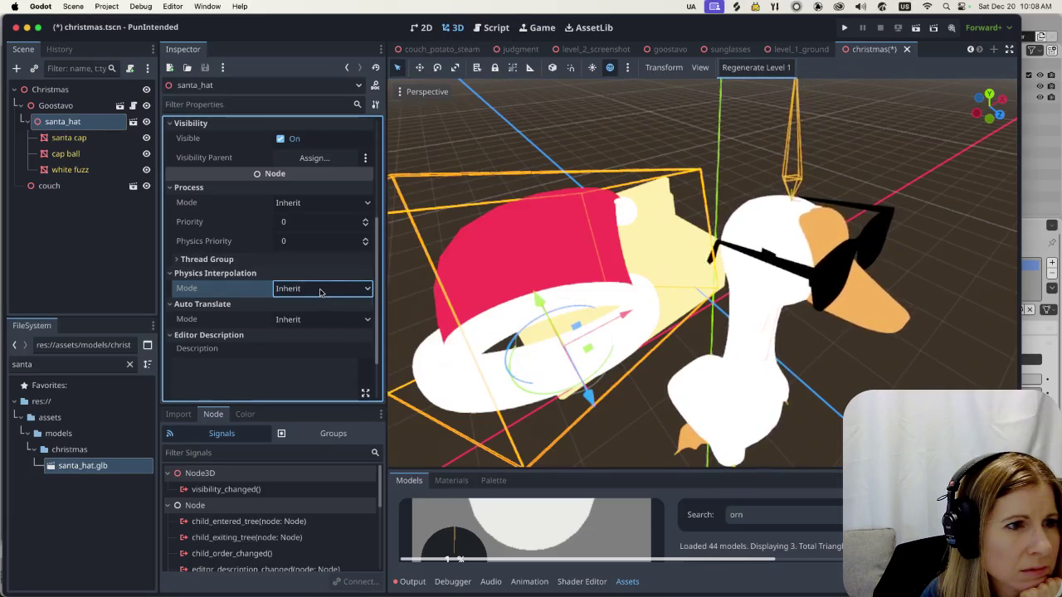
pyautogui.scroll(-1, 218, 325)
pyautogui.scroll(-1, 218, 325)
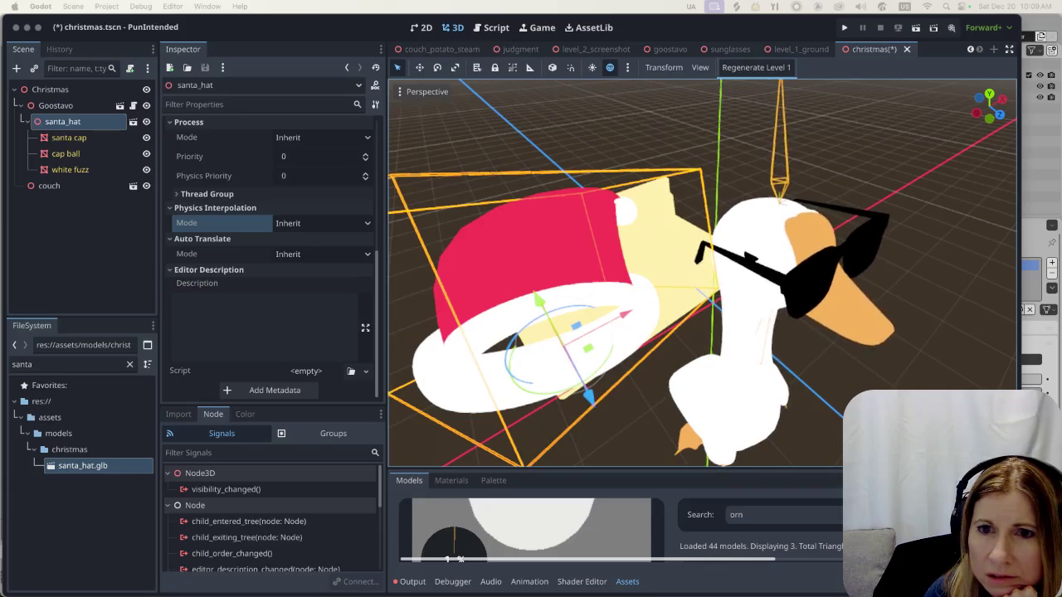
pyautogui.scroll(2, 267, 290)
pyautogui.scroll(1, 267, 290)
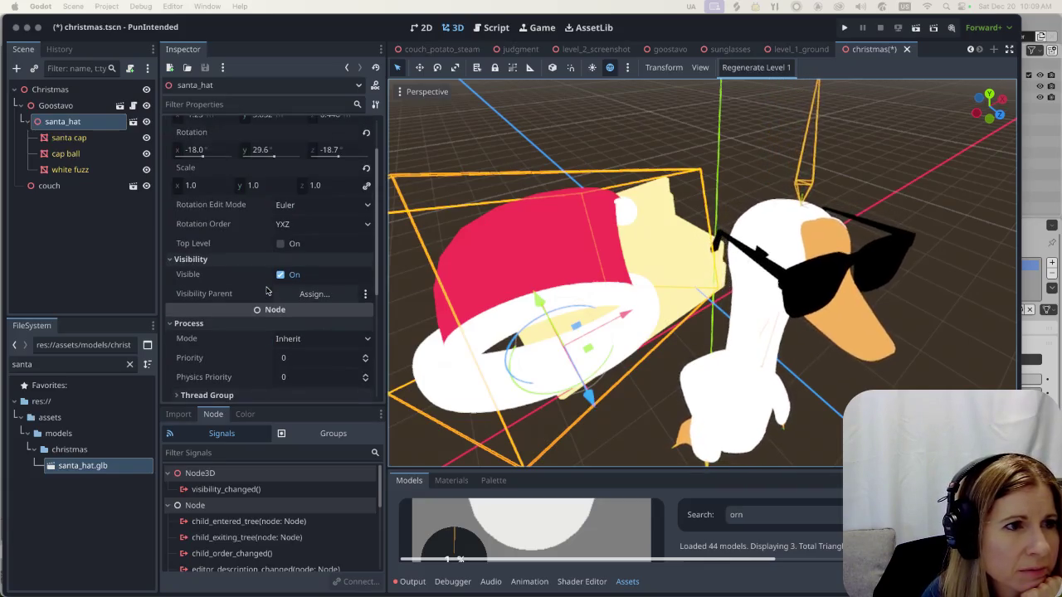
pyautogui.scroll(2, 267, 290)
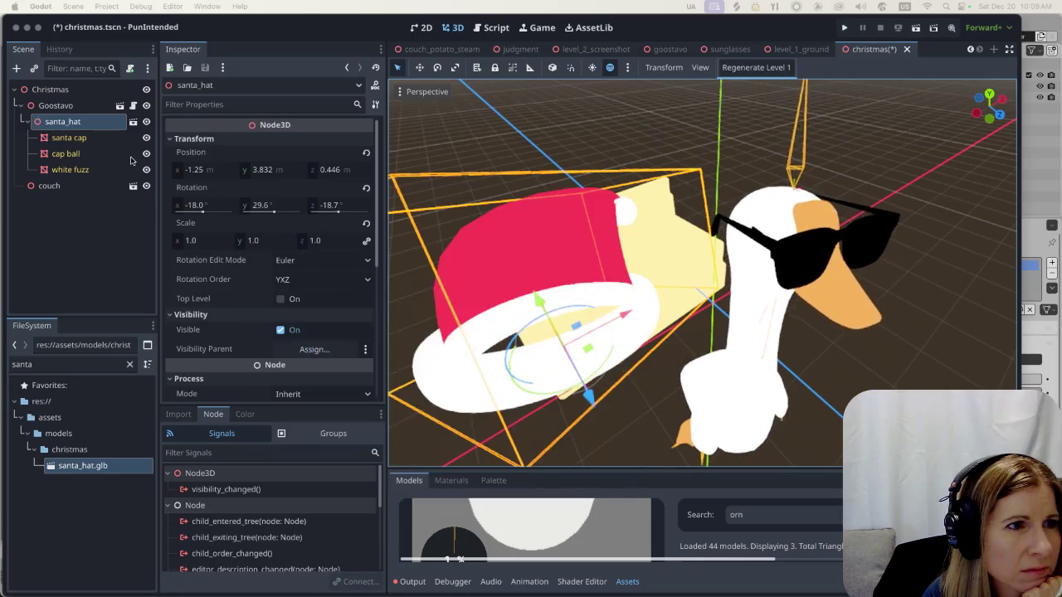
pyautogui.click(181, 139)
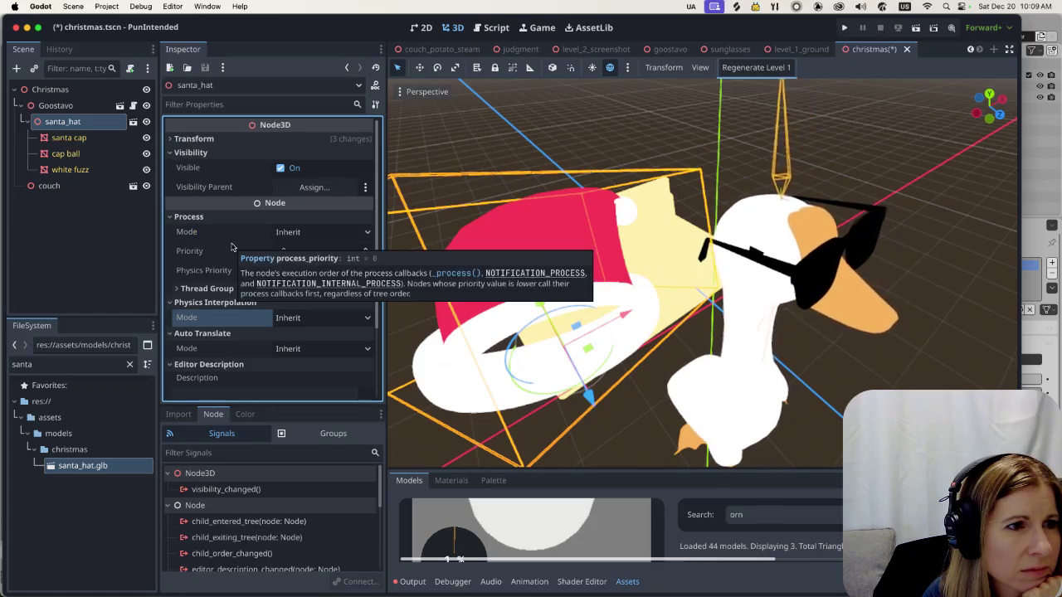
pyautogui.scroll(-2, 239, 266)
pyautogui.scroll(-3, 242, 282)
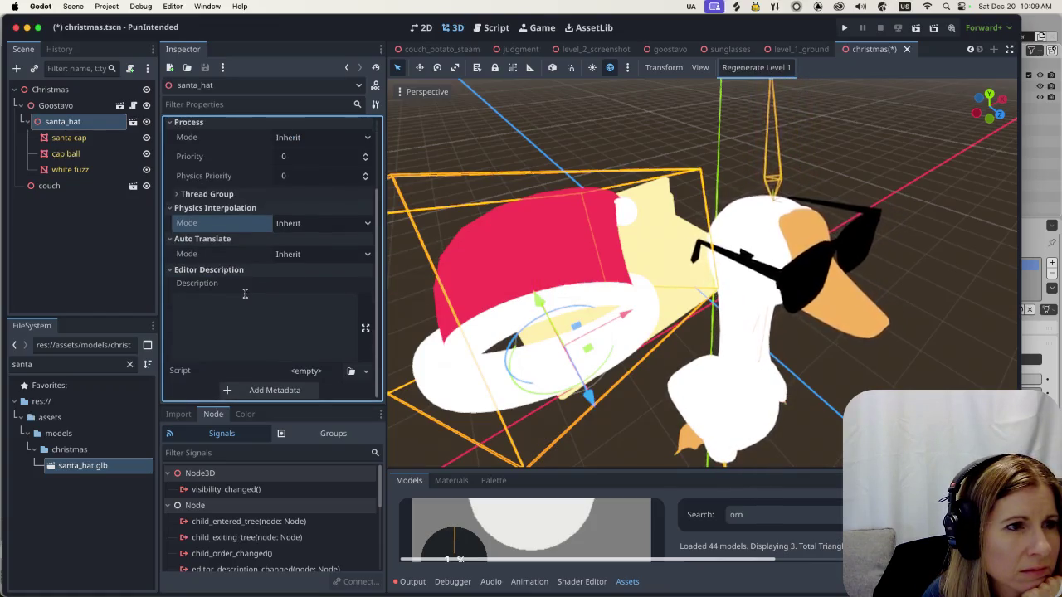
pyautogui.scroll(5, 245, 293)
pyautogui.click(75, 139)
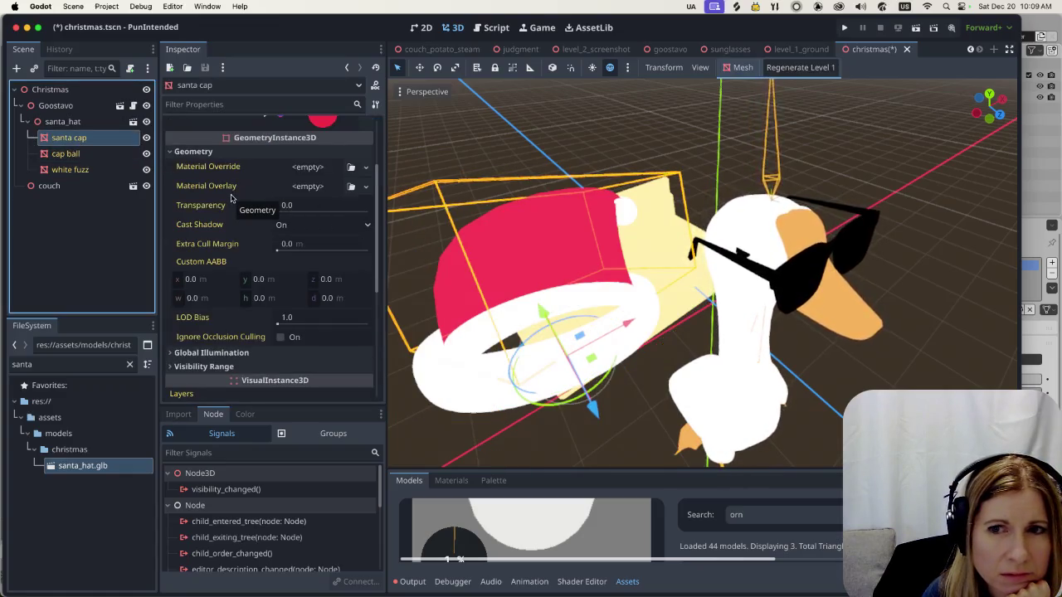
pyautogui.scroll(3, 236, 199)
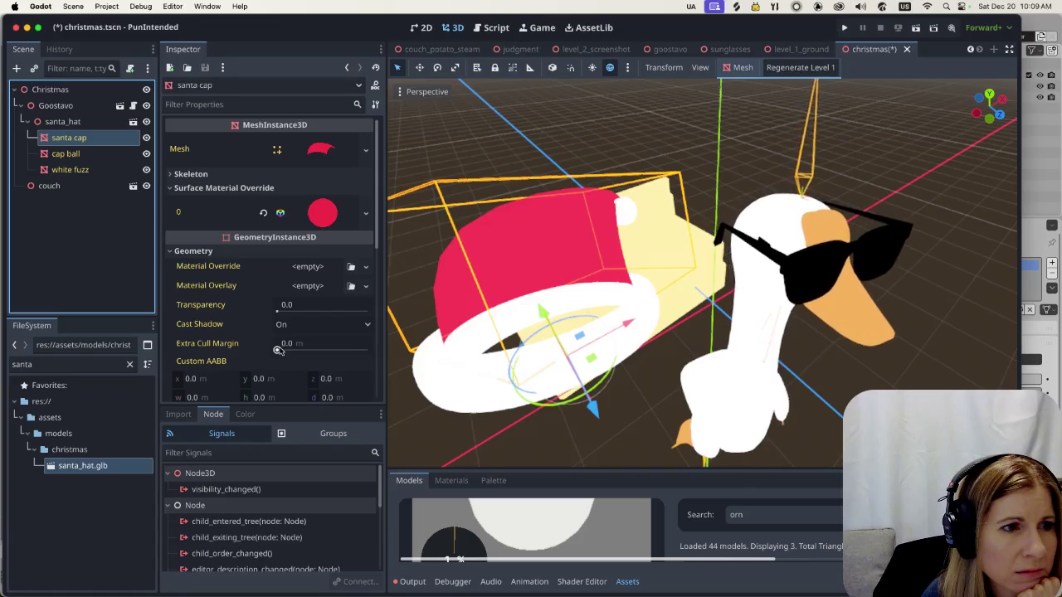
pyautogui.moveTo(286, 343)
pyautogui.mouseDown()
pyautogui.moveTo(336, 347)
pyautogui.moveTo(260, 353)
pyautogui.mouseUp()
pyautogui.scroll(-3, 245, 347)
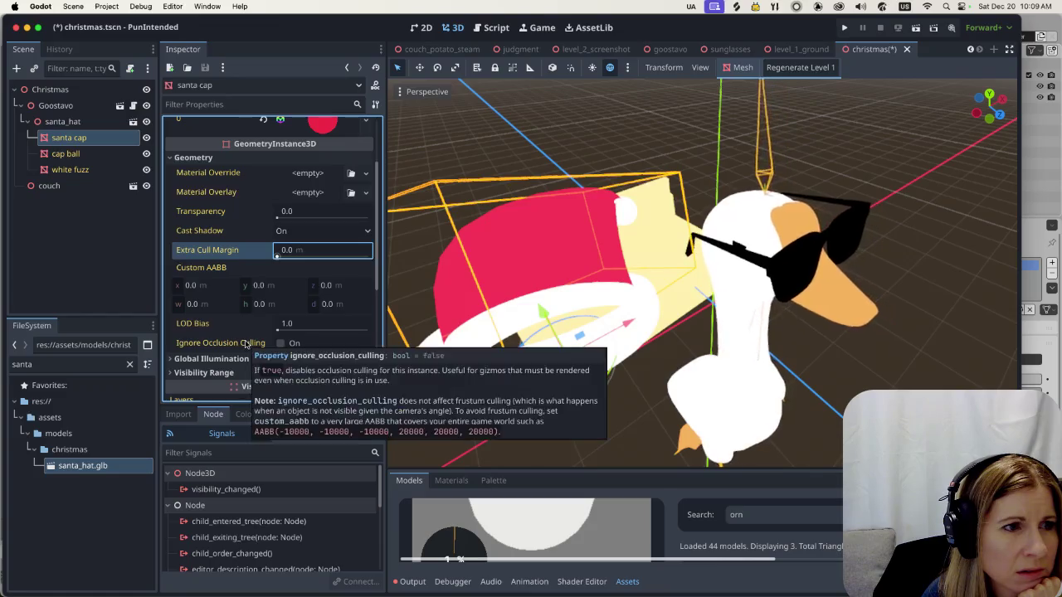
pyautogui.scroll(-1, 246, 347)
pyautogui.scroll(-2, 246, 347)
pyautogui.scroll(-2, 246, 344)
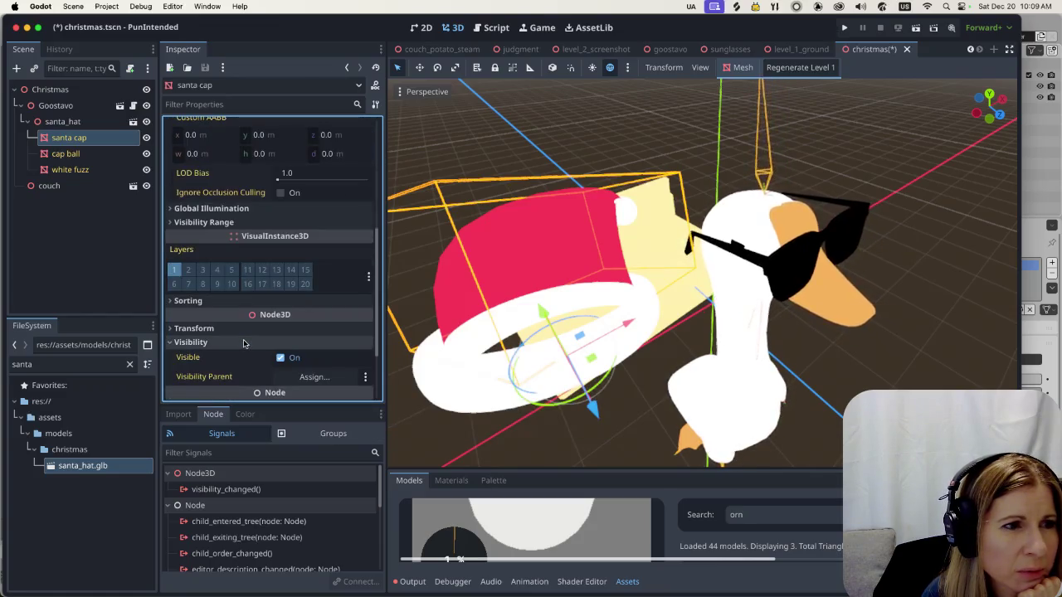
pyautogui.scroll(-2, 243, 340)
pyautogui.scroll(-1, 242, 341)
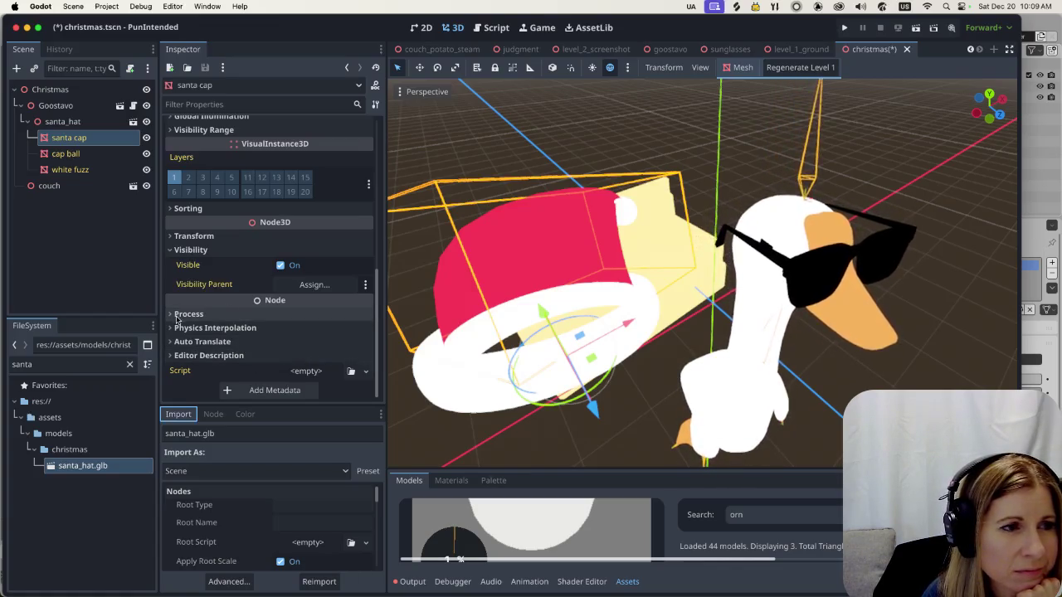
pyautogui.click(176, 319)
pyautogui.click(170, 315)
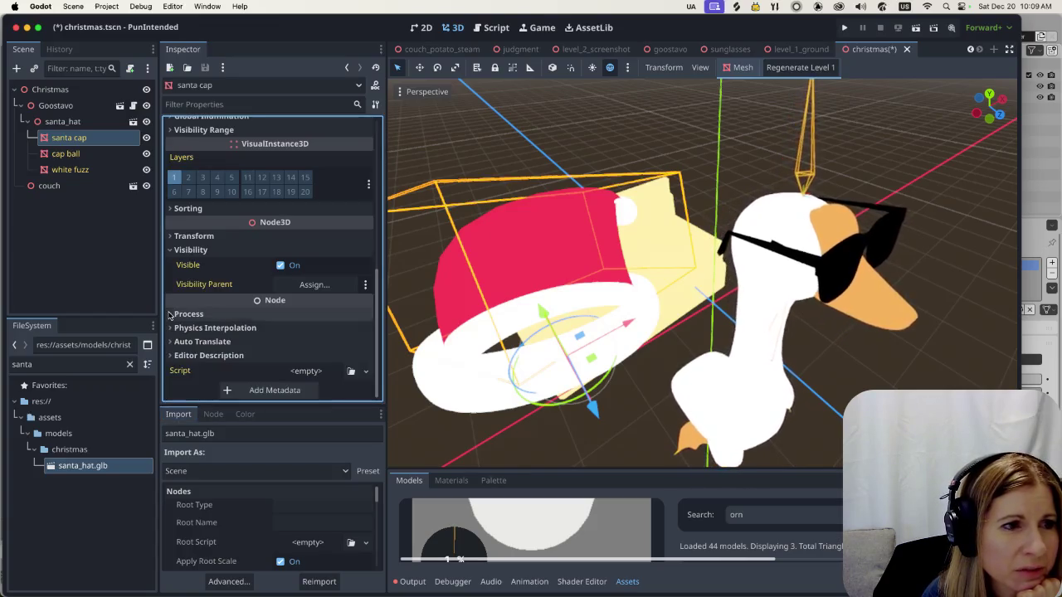
pyautogui.click(170, 328)
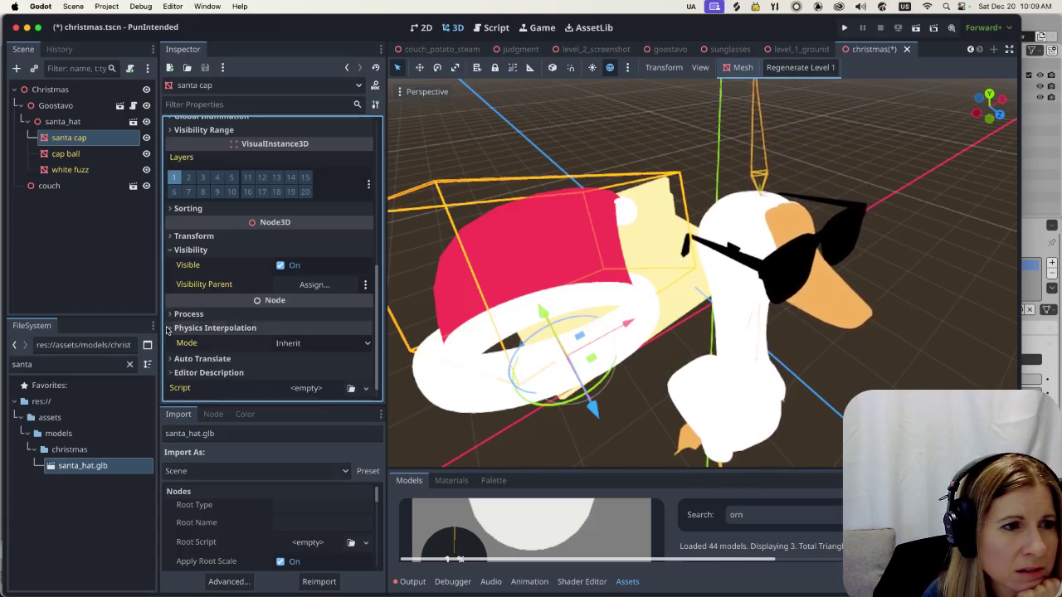
pyautogui.click(170, 328)
pyautogui.scroll(5, 232, 332)
pyautogui.scroll(2, 235, 332)
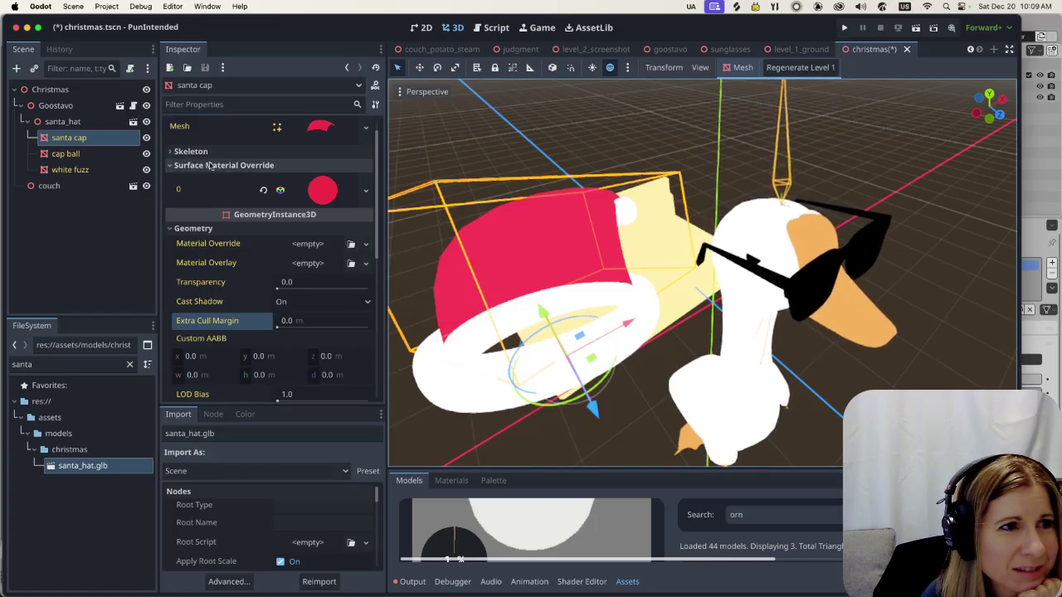
pyautogui.click(365, 191)
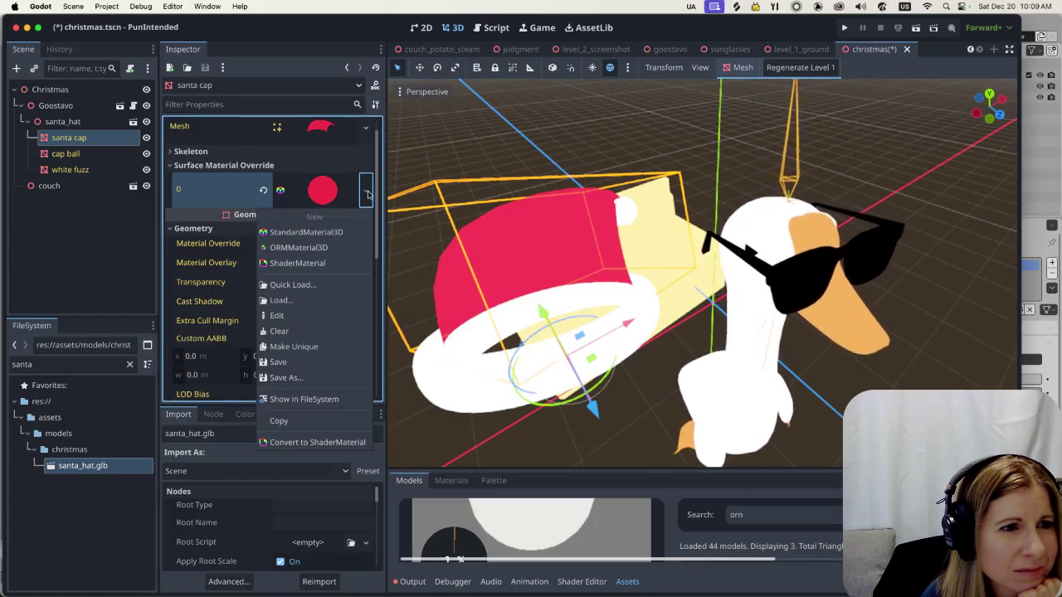
pyautogui.click(240, 237)
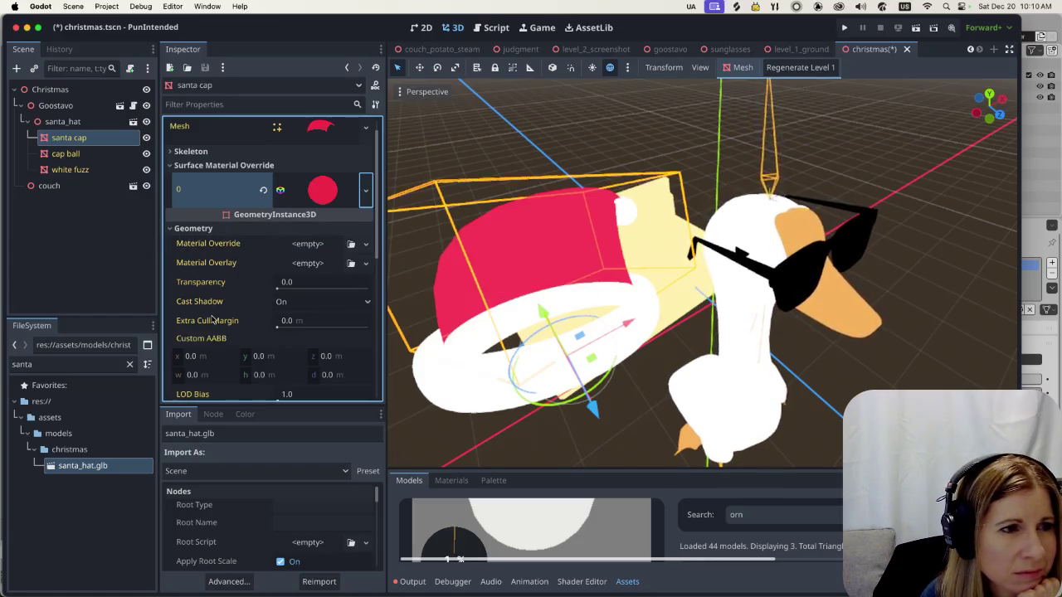
pyautogui.click(171, 229)
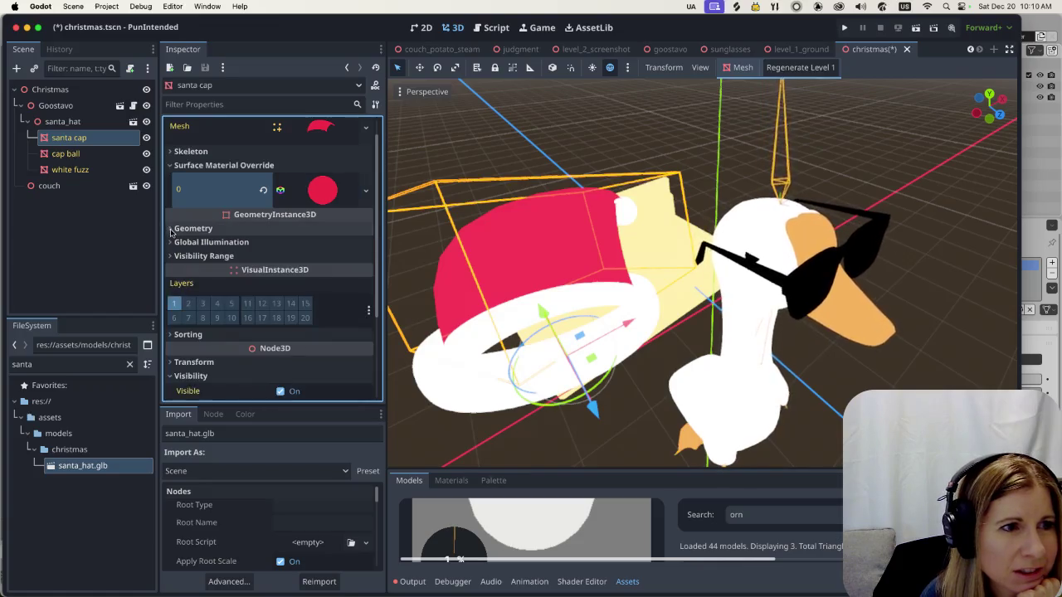
pyautogui.scroll(-2, 249, 291)
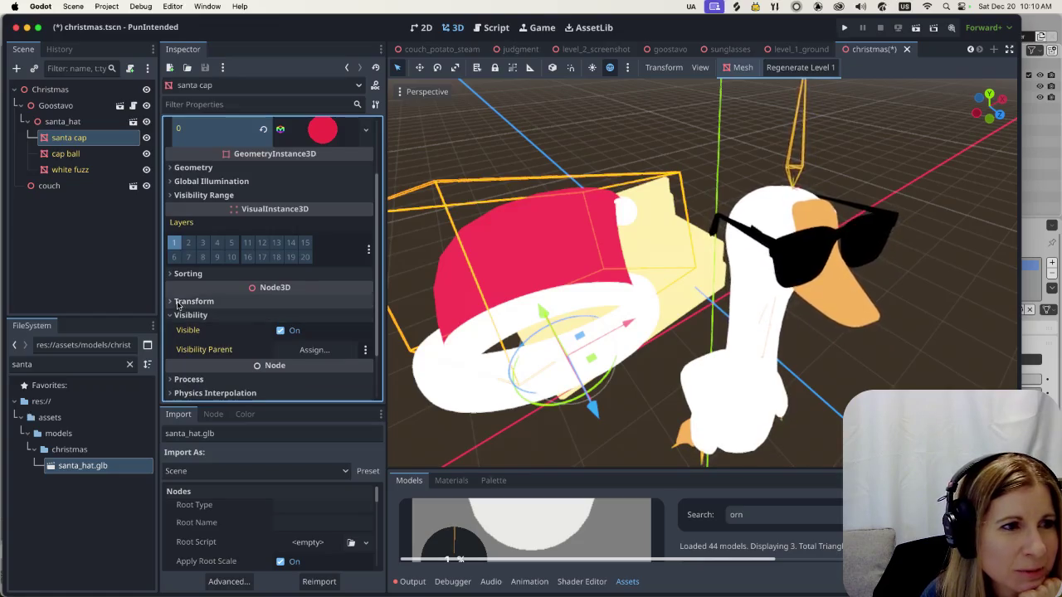
pyautogui.click(171, 302)
pyautogui.click(171, 301)
pyautogui.scroll(-2, 183, 311)
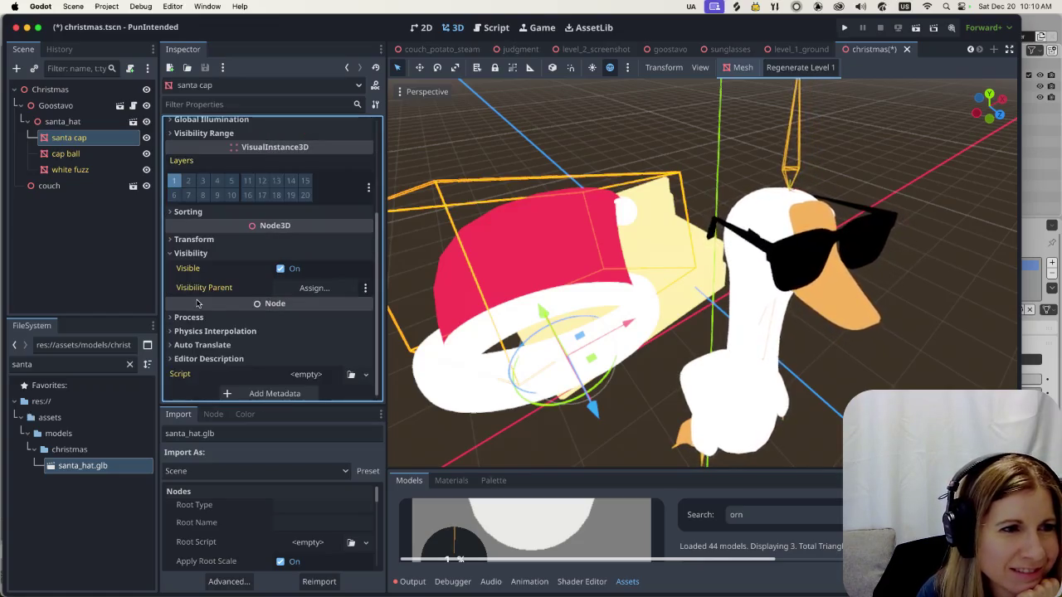
pyautogui.scroll(-1, 189, 316)
pyautogui.click(170, 330)
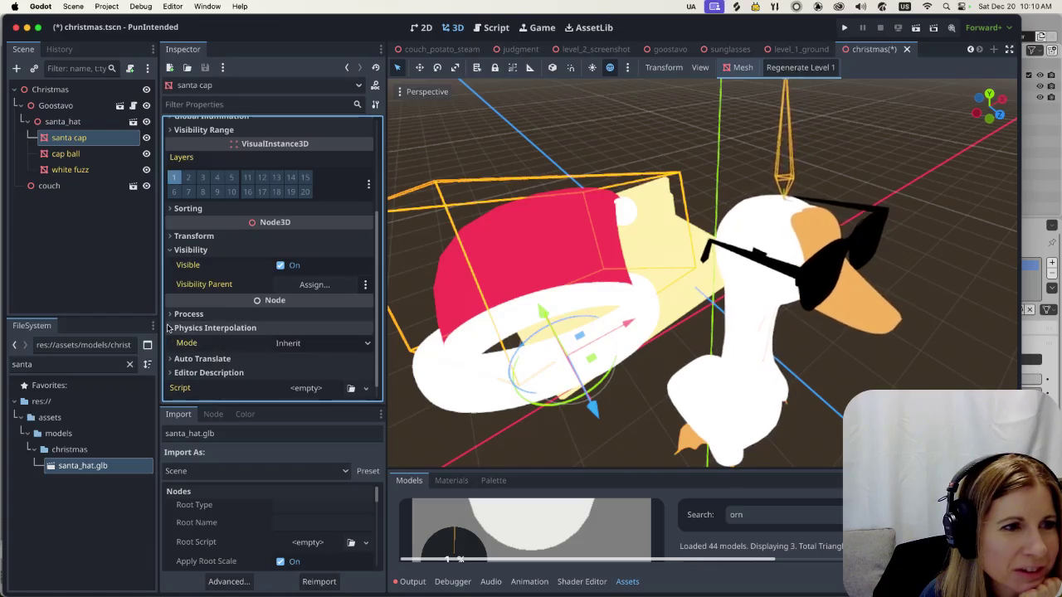
pyautogui.click(170, 330)
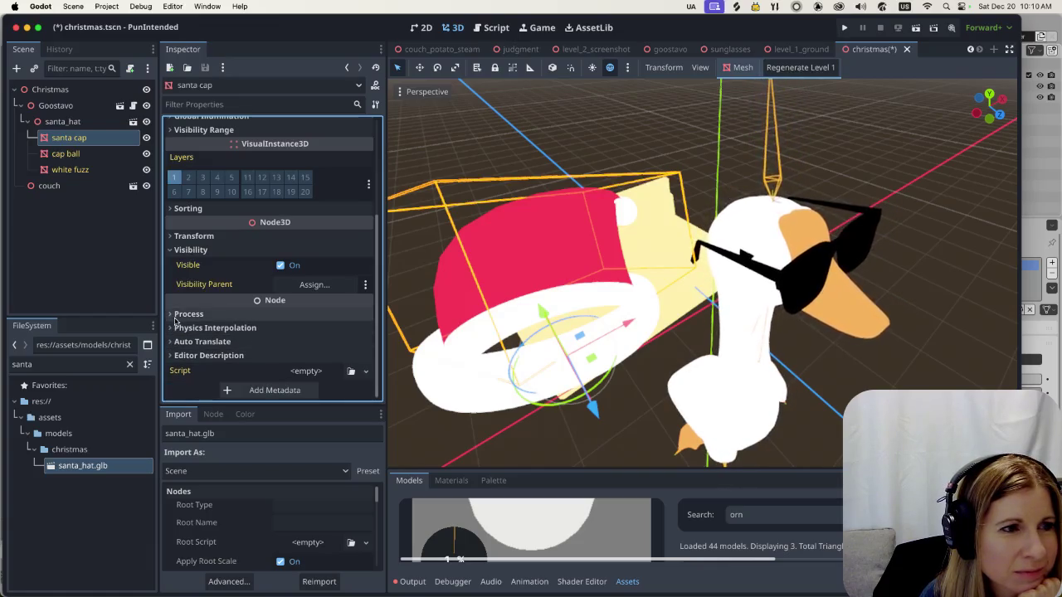
pyautogui.click(169, 314)
pyautogui.click(169, 314)
pyautogui.scroll(4, 250, 309)
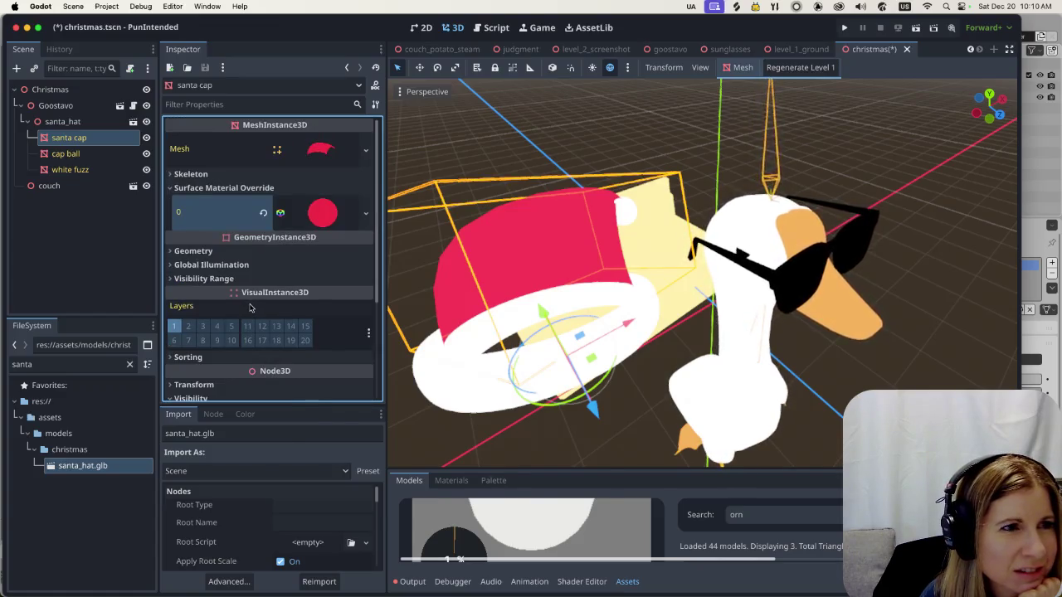
pyautogui.click(170, 174)
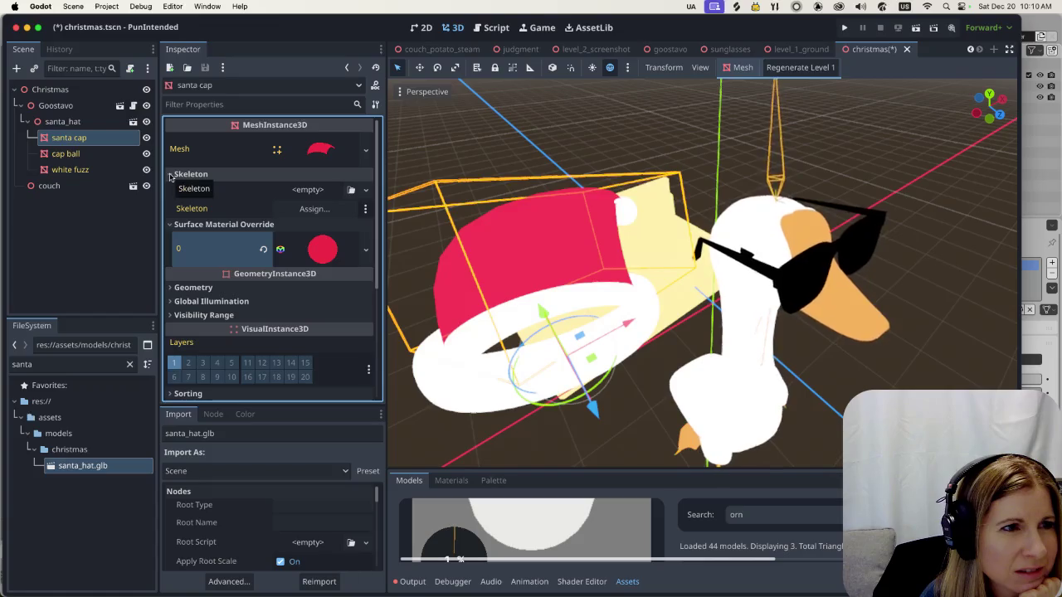
pyautogui.click(170, 174)
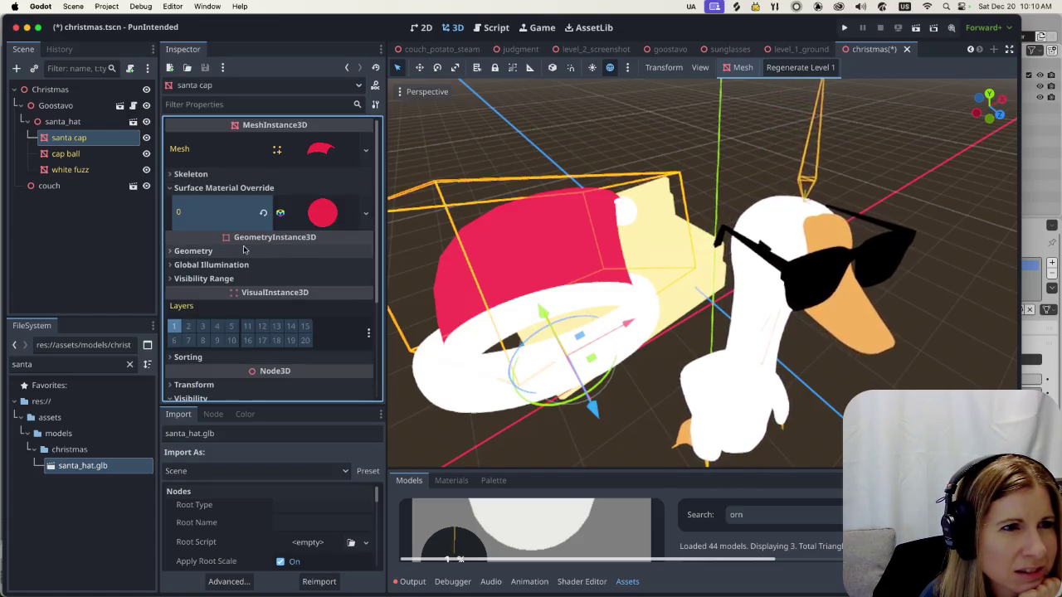
pyautogui.scroll(-3, 222, 272)
pyautogui.click(191, 250)
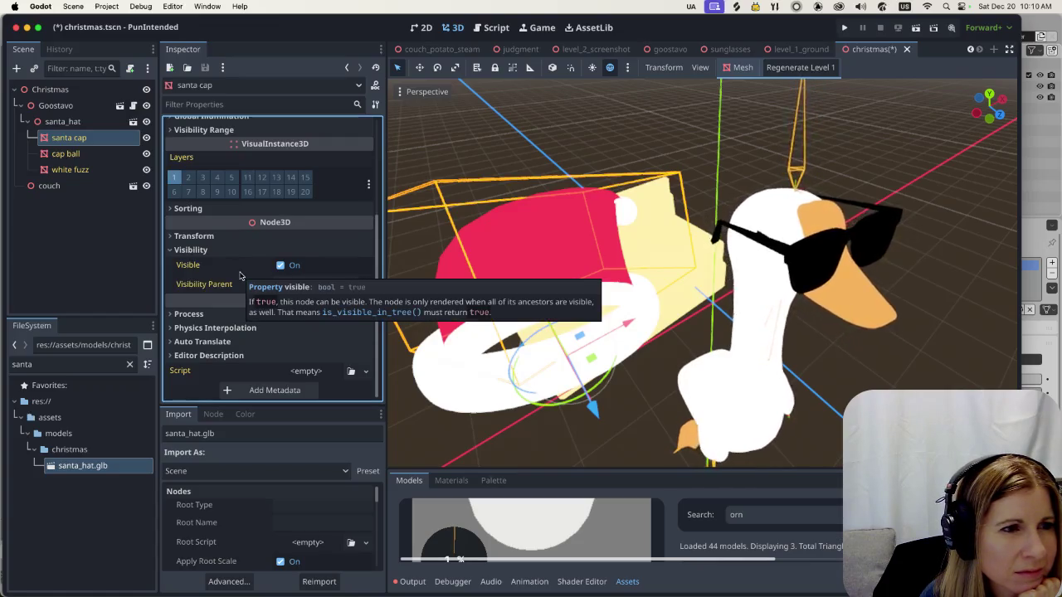
pyautogui.scroll(3, 244, 263)
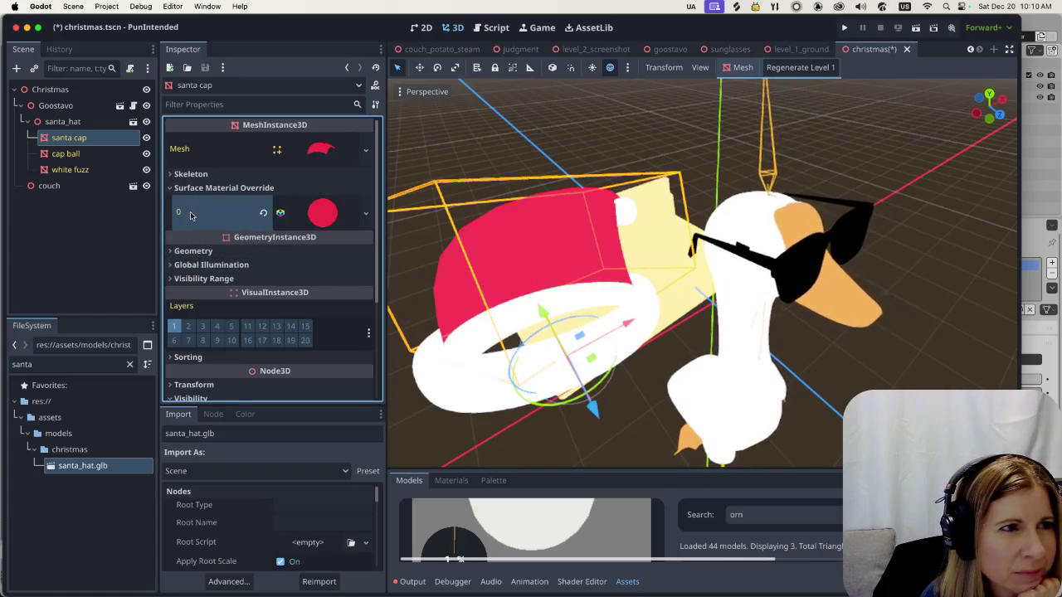
pyautogui.click(83, 123)
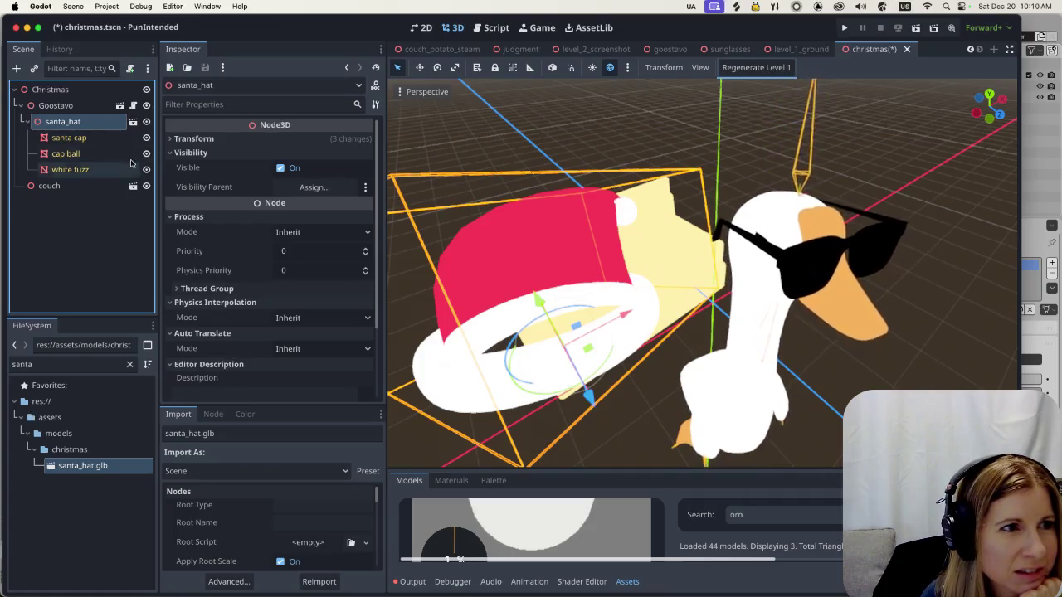
# Filter the FileSystem for 'red' and open red.tres to review its albedo and shading settings
pyautogui.click(69, 138)
pyautogui.doubleClick(22, 364)
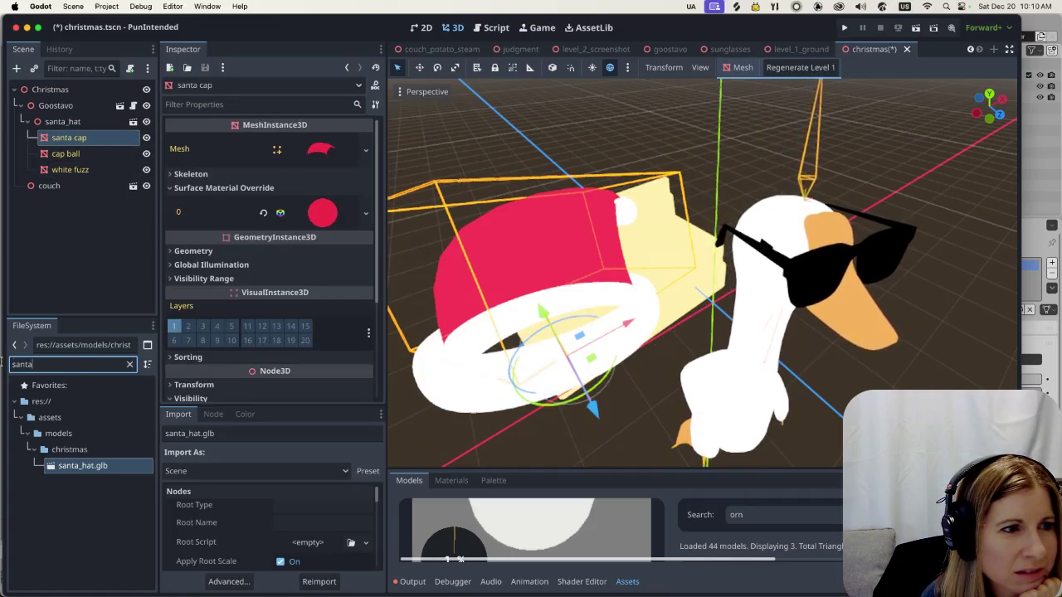
pyautogui.write('red')
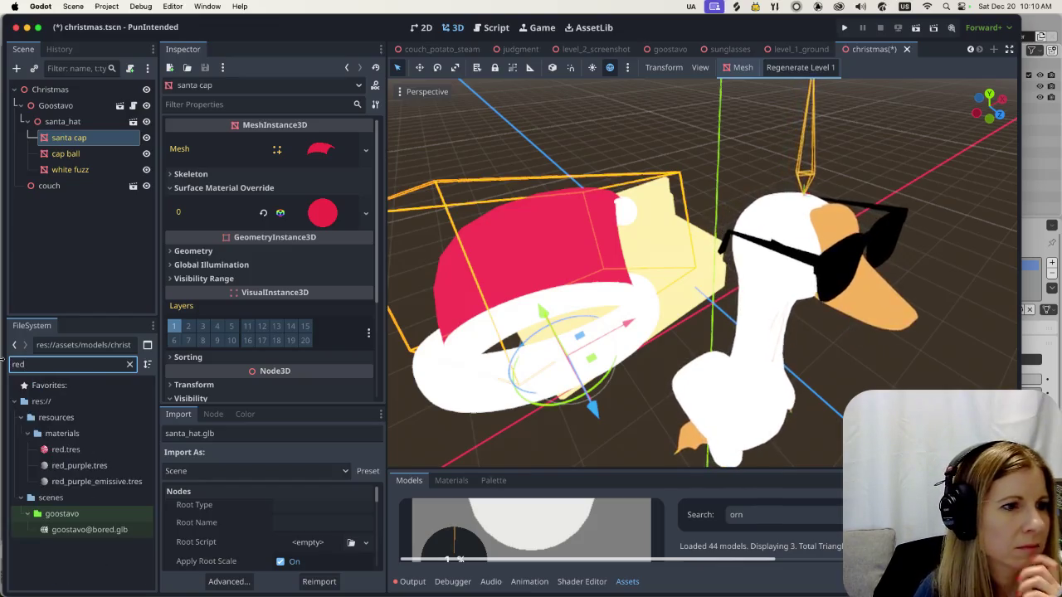
pyautogui.click(55, 452)
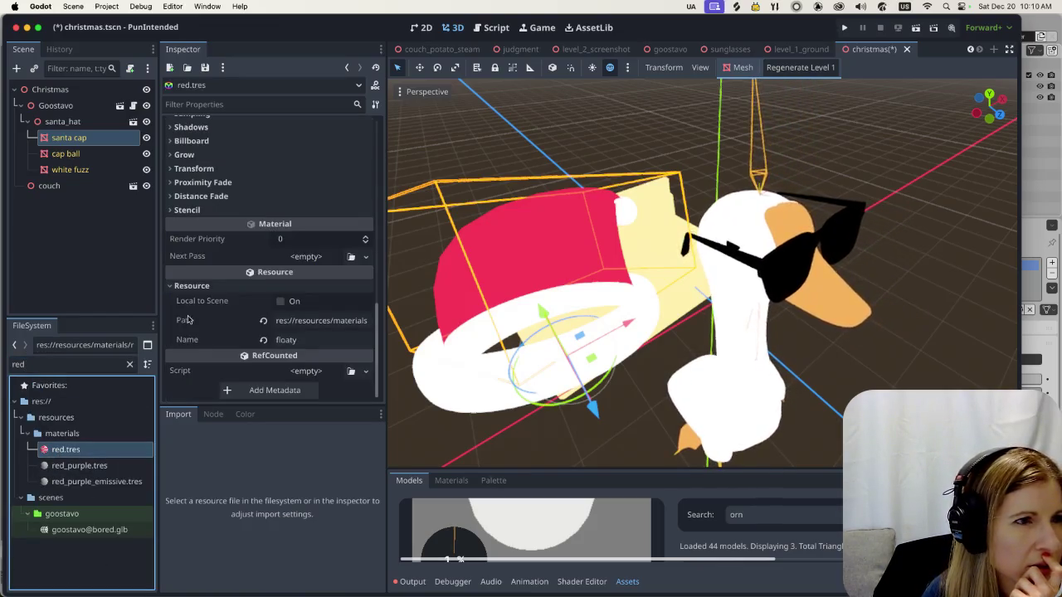
pyautogui.scroll(5, 253, 180)
pyautogui.scroll(3, 254, 179)
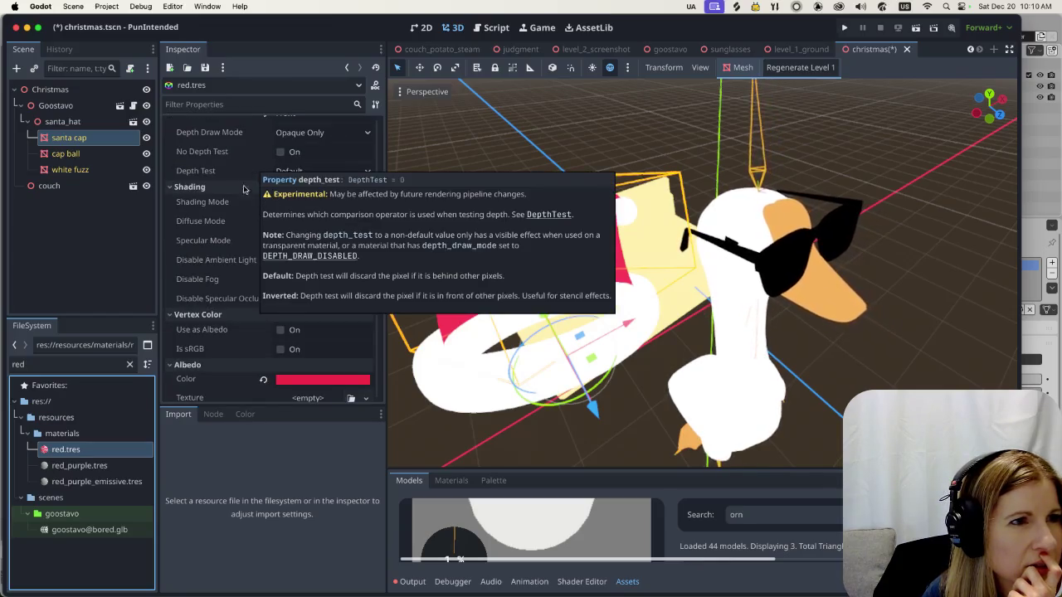
pyautogui.scroll(3, 245, 199)
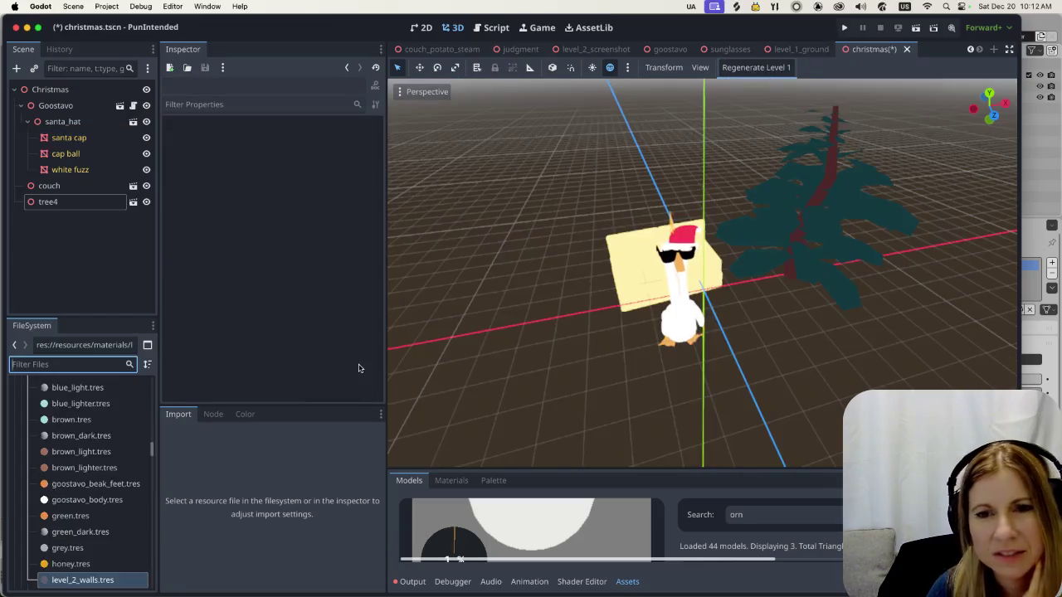
pyautogui.scroll(1, 751, 311)
pyautogui.scroll(1, 752, 314)
pyautogui.scroll(1, 754, 315)
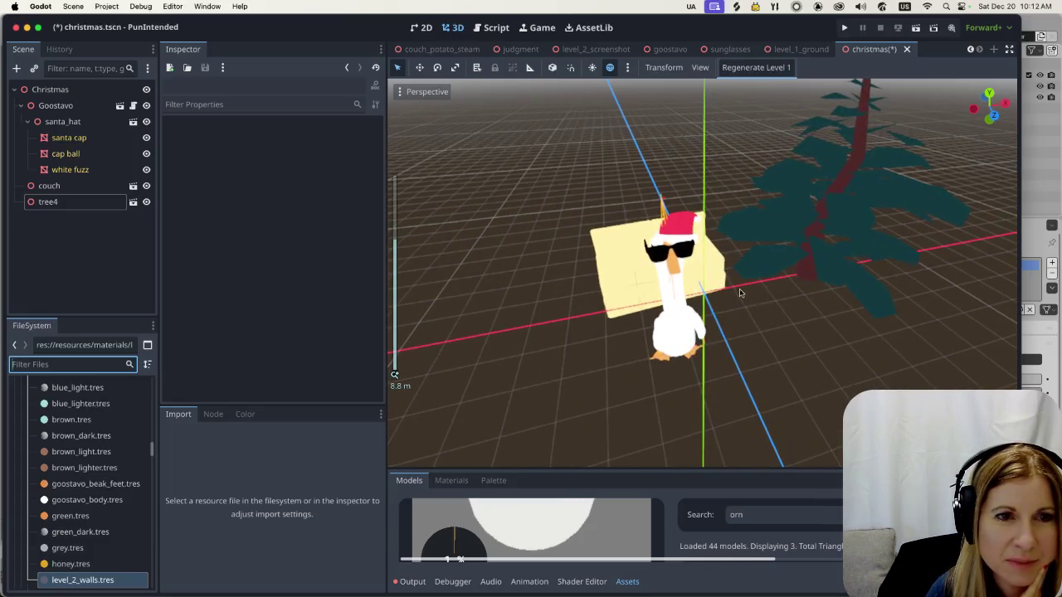
pyautogui.scroll(1, 782, 328)
pyautogui.scroll(1, 782, 329)
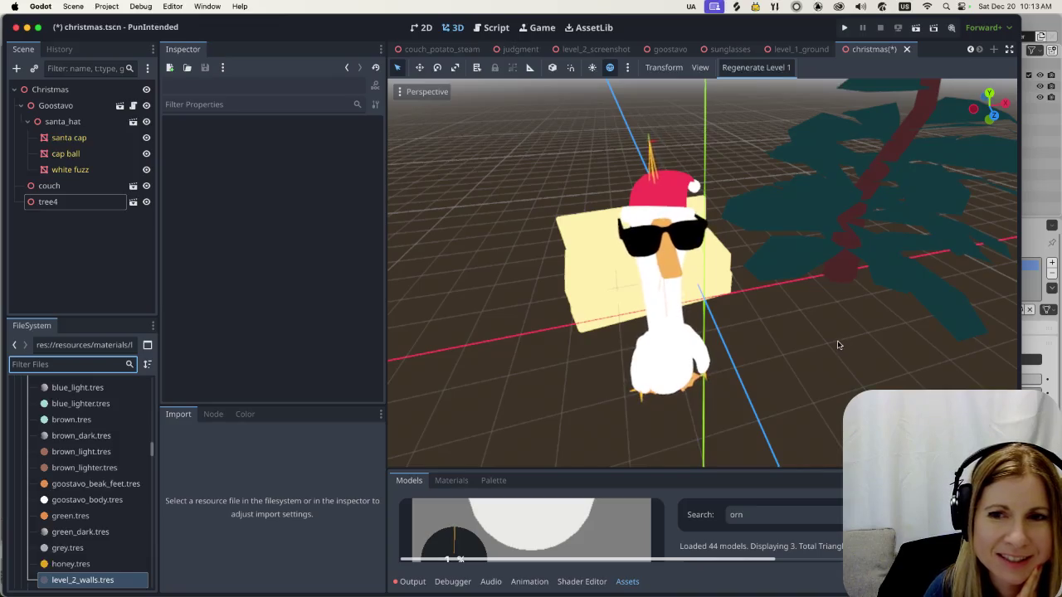
pyautogui.moveTo(840, 341); pyautogui.dragTo(814, 345, button='middle')
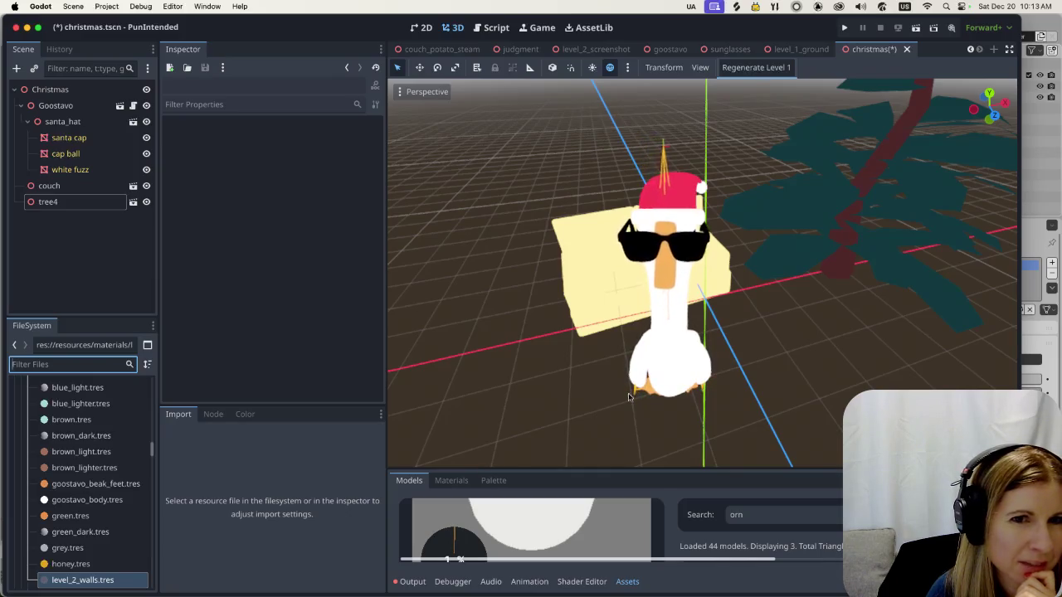
pyautogui.click(829, 233)
pyautogui.moveTo(830, 232)
pyautogui.mouseDown(button='middle')
pyautogui.moveTo(718, 316)
pyautogui.moveTo(852, 300)
pyautogui.moveTo(814, 317)
pyautogui.mouseUp(button='middle')
pyautogui.scroll(-3, 718, 315)
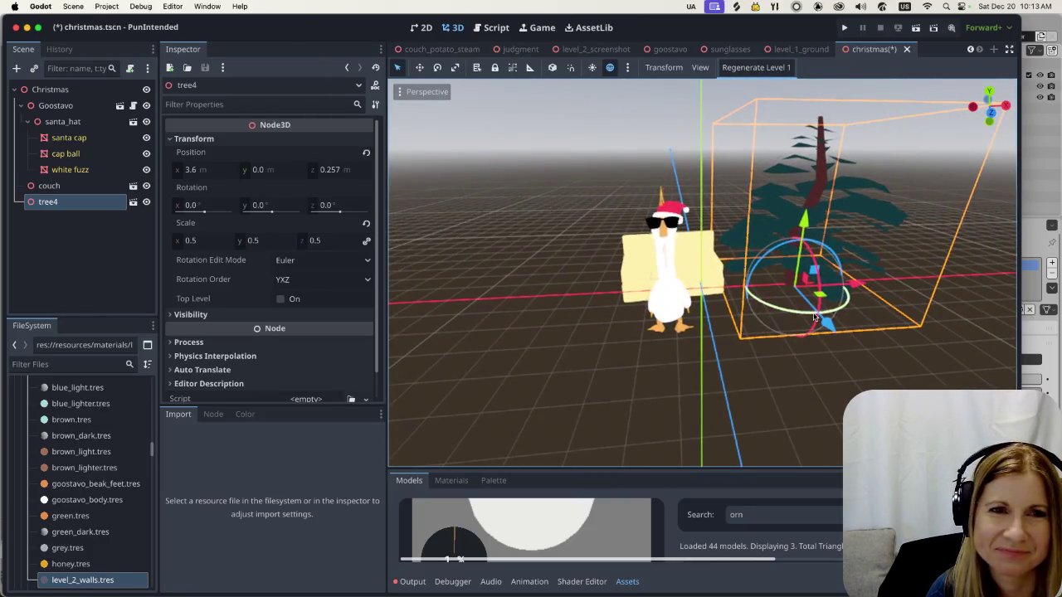
pyautogui.click(827, 364)
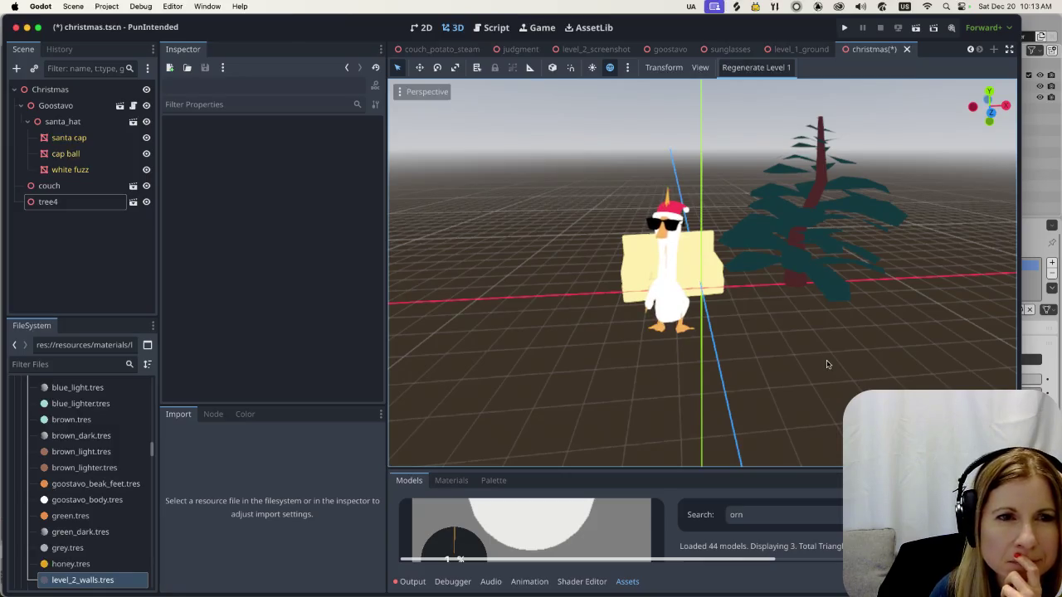
pyautogui.scroll(2, 799, 361)
pyautogui.scroll(-2, 798, 361)
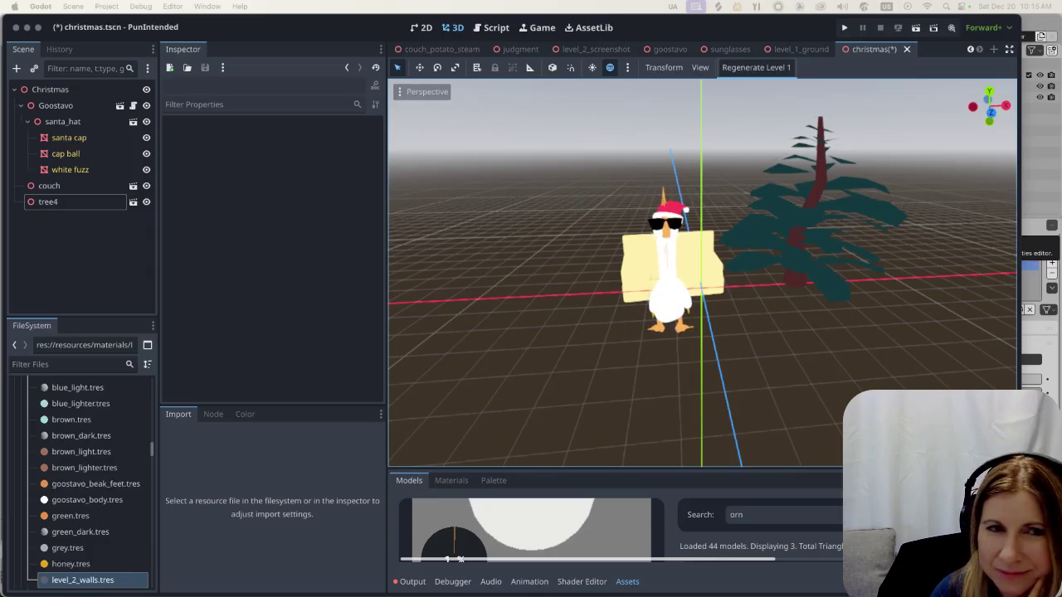
# Switch to Blender and start a new General scene
pyautogui.click(730, 578)
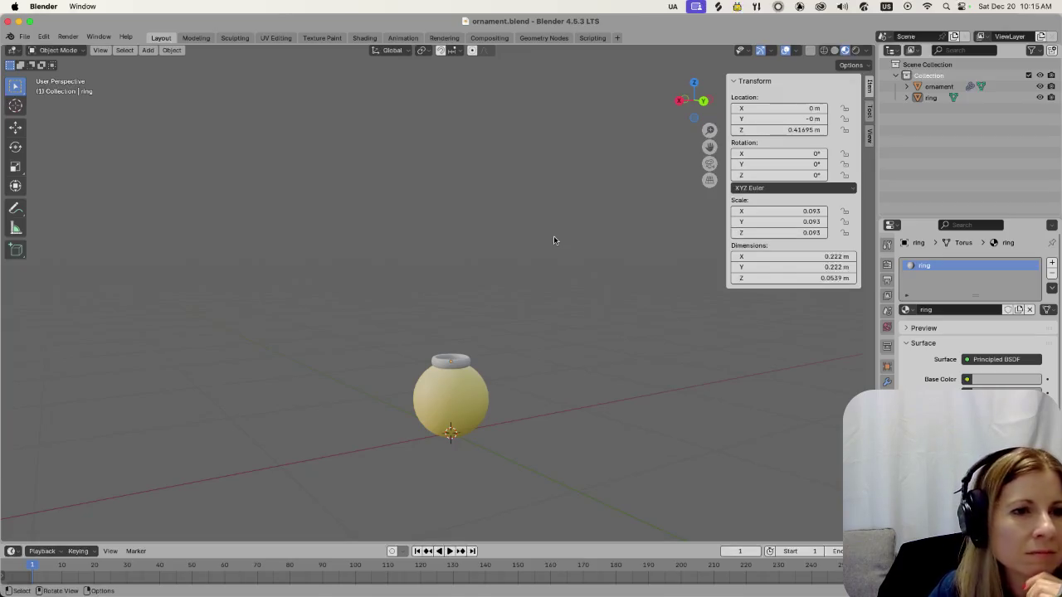
pyautogui.click(25, 37)
pyautogui.moveTo(39, 48)
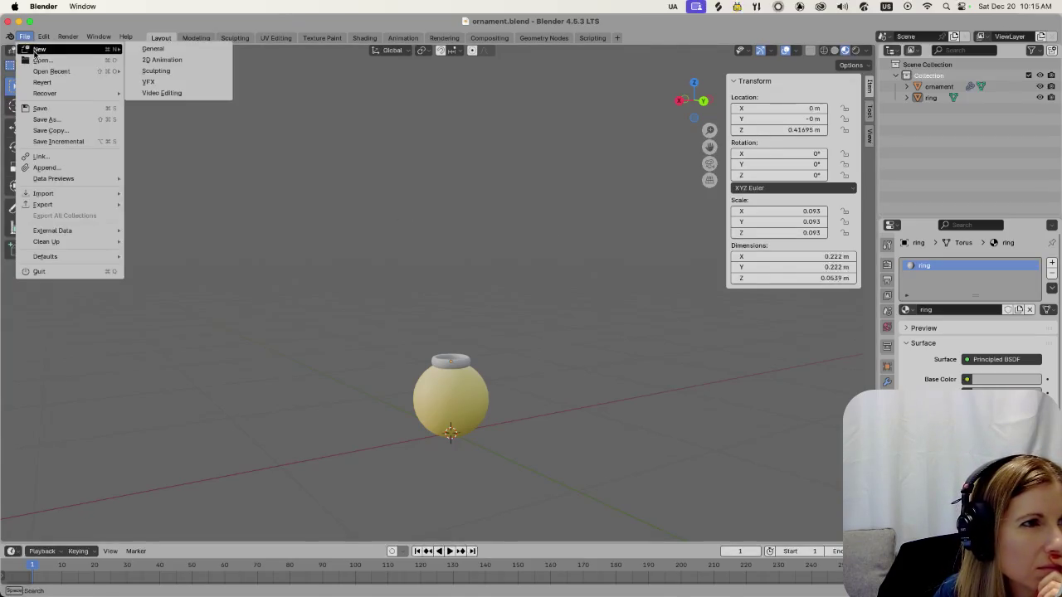
pyautogui.click(133, 49)
# Delete the default camera and cube, then add a cone at the origin
pyautogui.click(229, 281)
pyautogui.click(229, 281)
pyautogui.press('Delete')
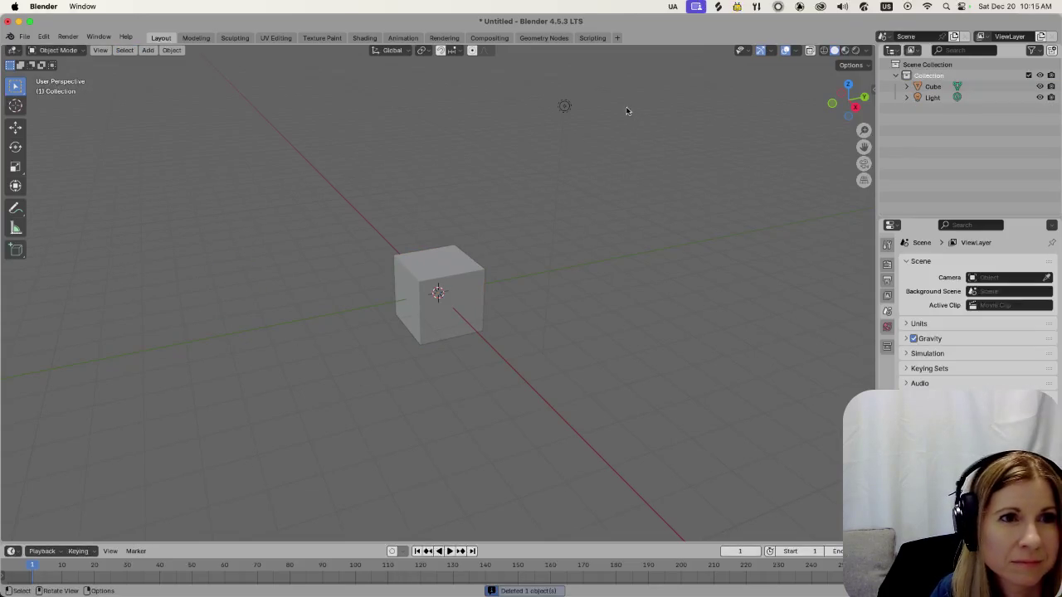
pyautogui.click(420, 305)
pyautogui.press('Delete')
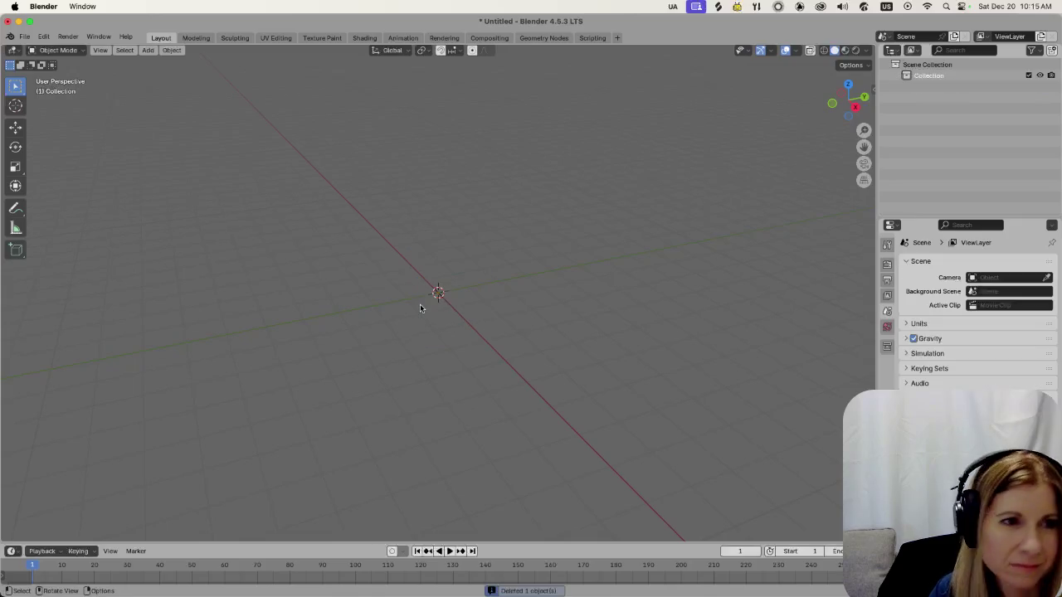
pyautogui.hotkey('shift', 'a')
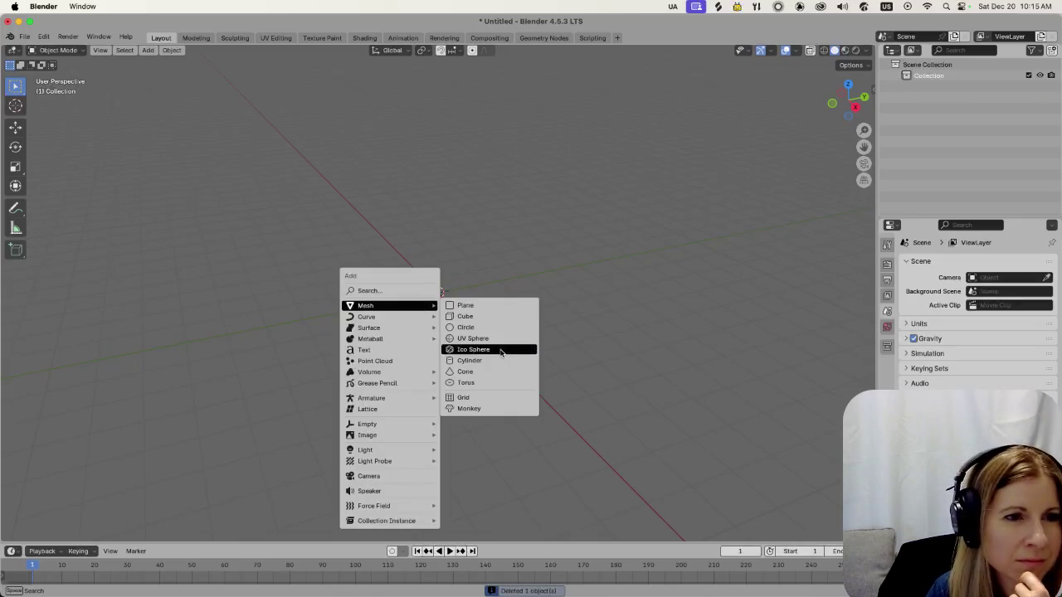
pyautogui.click(485, 371)
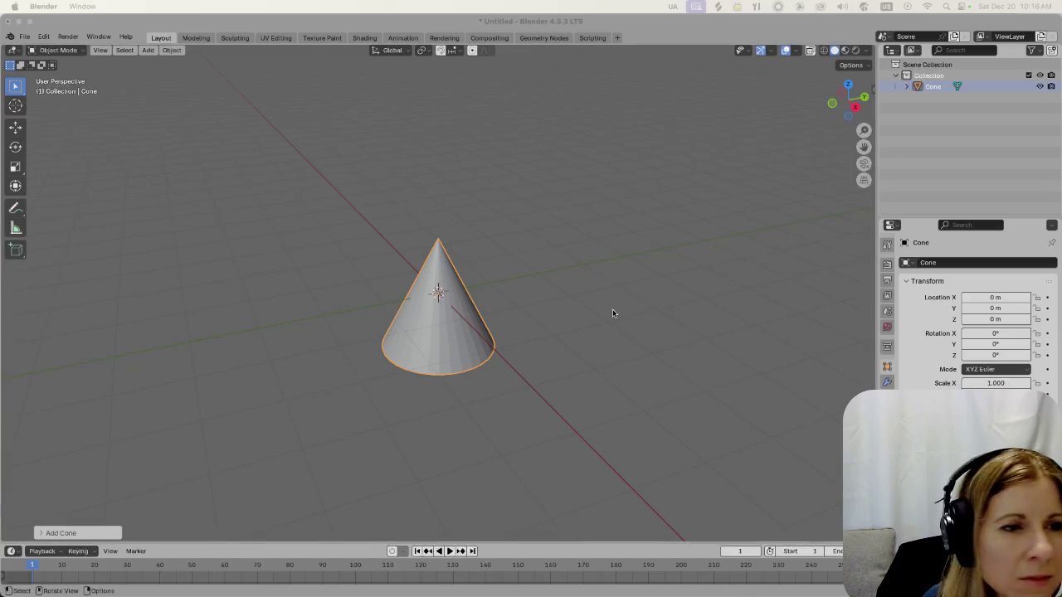
# Select the cone and select all of its geometry in Edit Mode
pyautogui.click(495, 371)
pyautogui.scroll(1, 412, 415)
pyautogui.scroll(4, 411, 406)
pyautogui.click(452, 388)
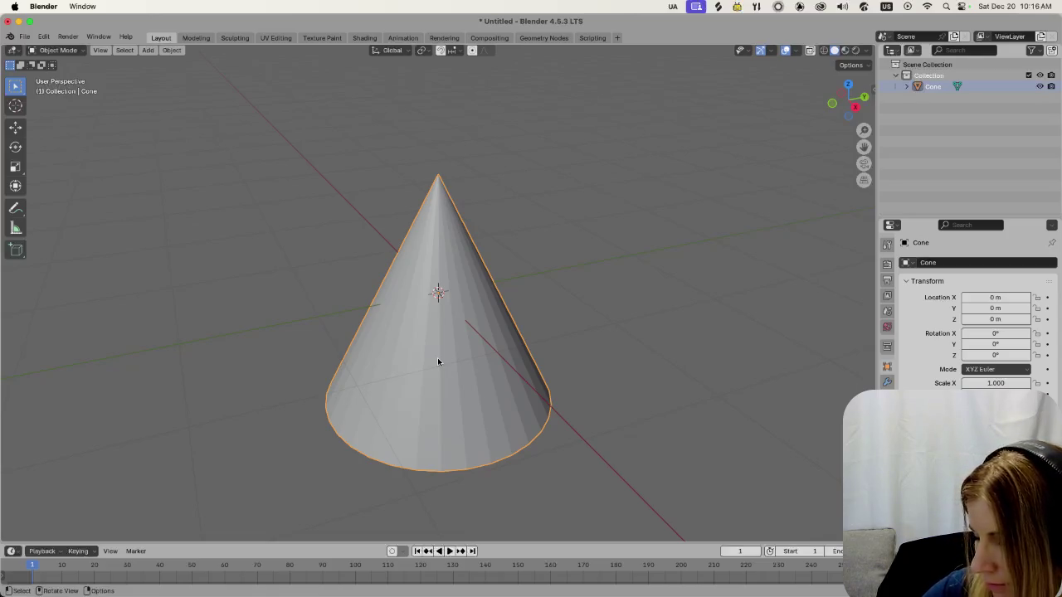
pyautogui.click(643, 332)
pyautogui.click(489, 373)
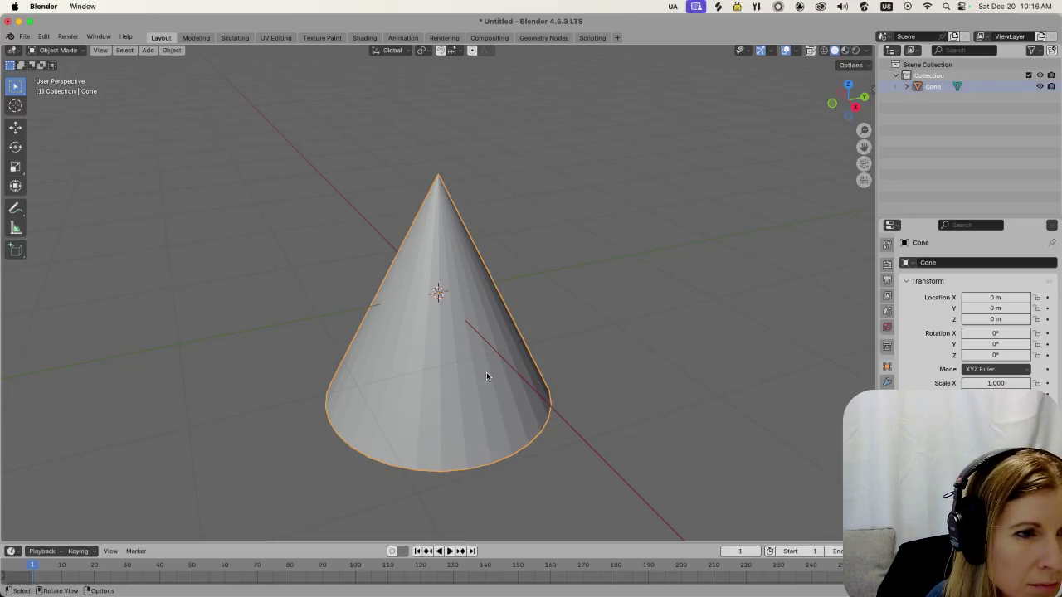
pyautogui.moveTo(459, 382); pyautogui.dragTo(479, 372, button='middle')
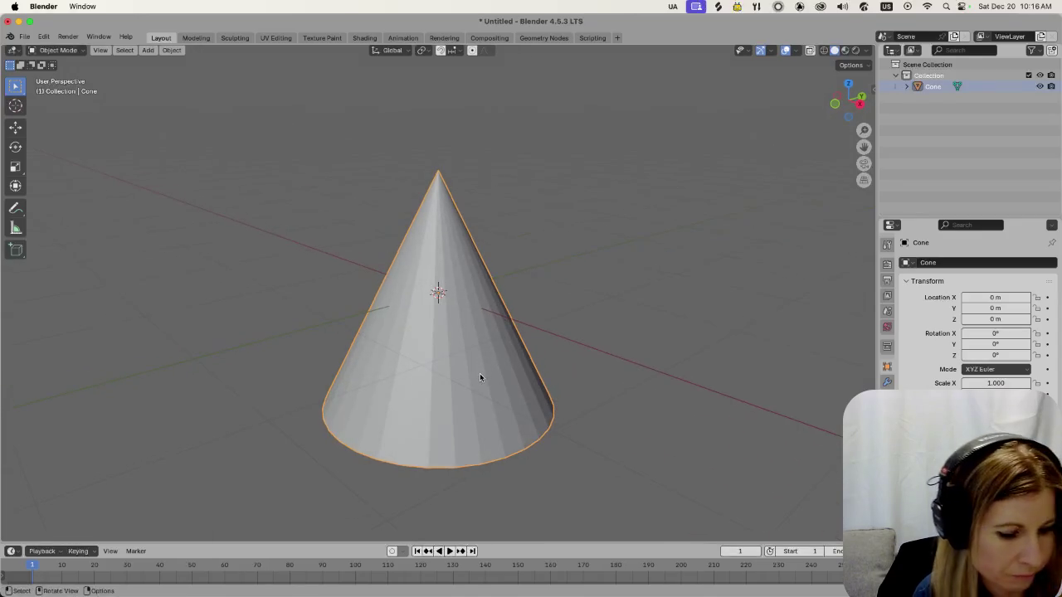
pyautogui.press('Tab')
pyautogui.click(551, 412)
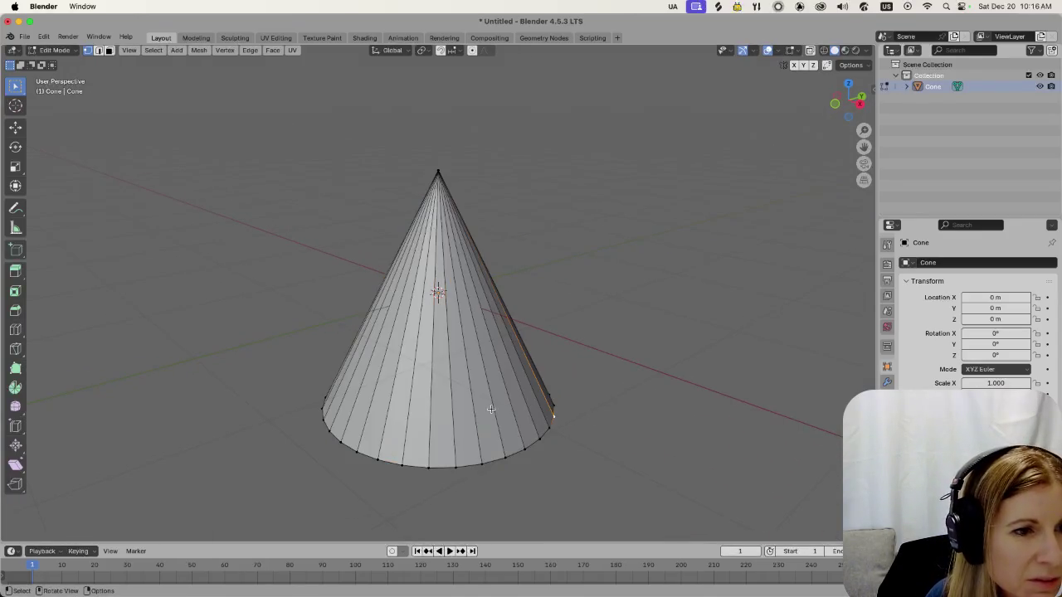
pyautogui.moveTo(346, 159); pyautogui.dragTo(628, 498)
pyautogui.click(268, 225)
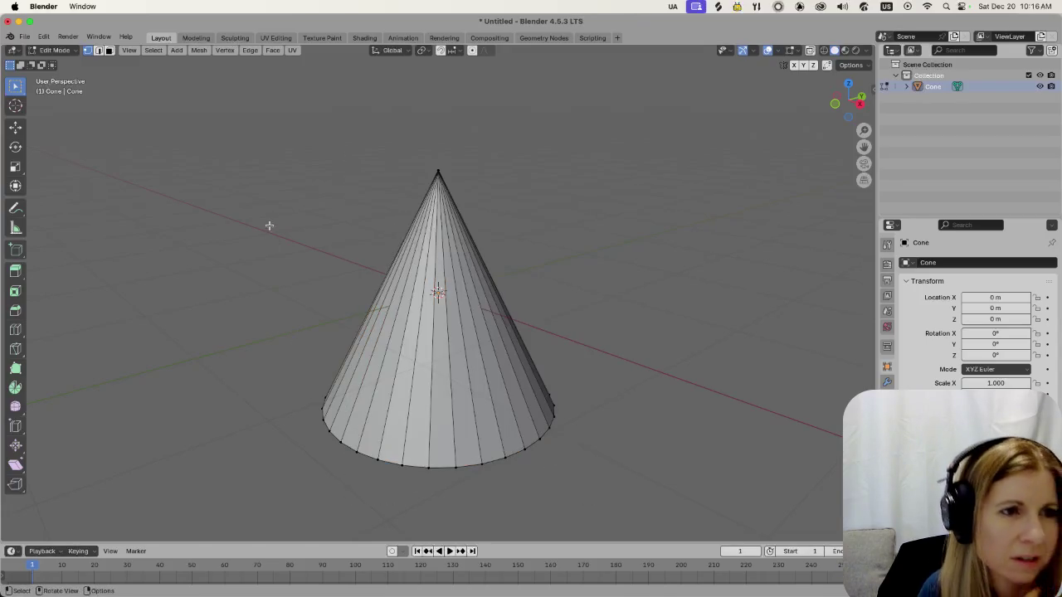
pyautogui.moveTo(265, 118); pyautogui.dragTo(590, 498)
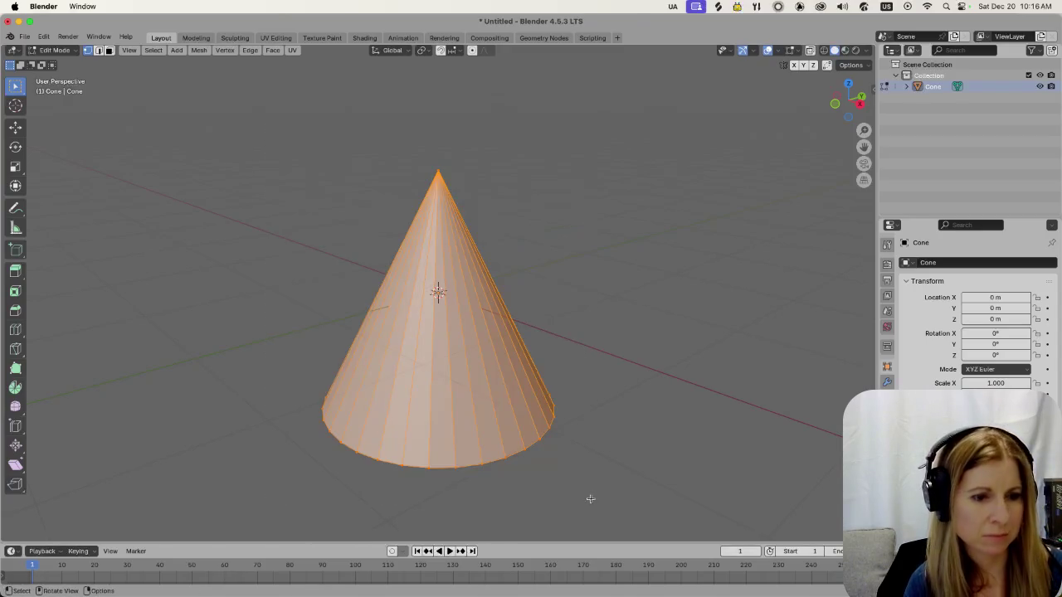
pyautogui.hotkey('ctrl', 'i')
# Check the cone from the Right view, return to Object Mode and delete it
pyautogui.hotkey('ctrl', 'i')
pyautogui.hotkey('ctrl', 'i')
pyautogui.hotkey('ctrl', 'i')
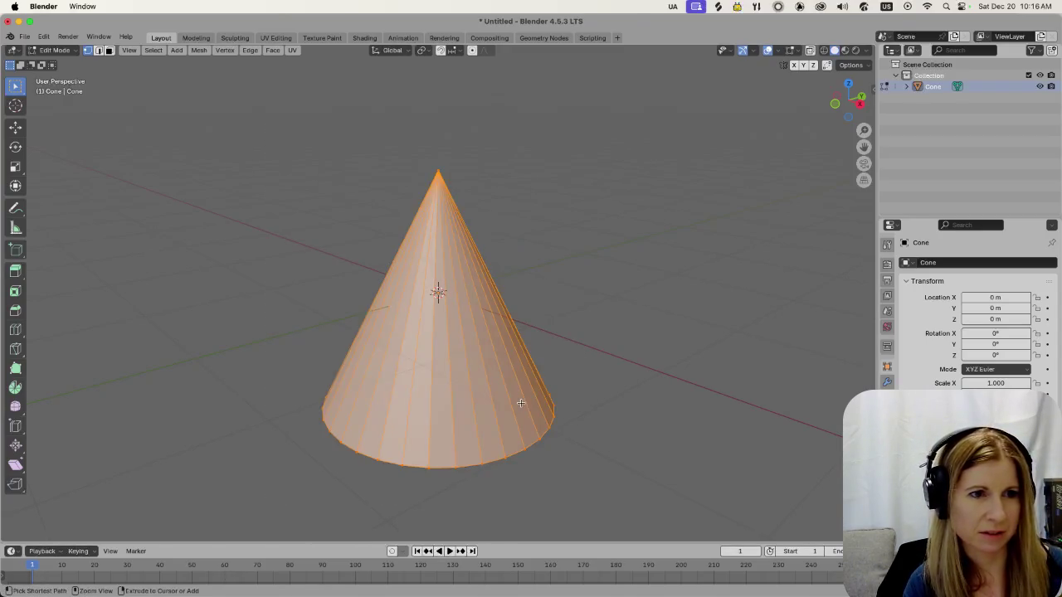
pyautogui.press('Tab')
pyautogui.hotkey('ctrl', 'i')
pyautogui.hotkey('ctrl', 'i')
pyautogui.hotkey('ctrl', 'i')
pyautogui.click(402, 296)
pyautogui.press('Tab')
pyautogui.press('`')
pyautogui.click(537, 319)
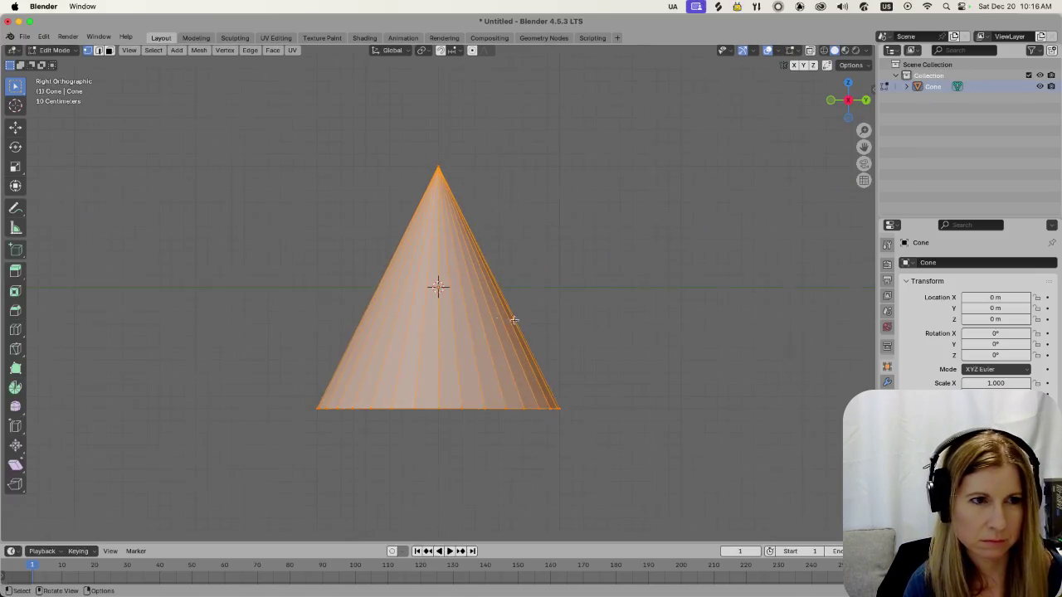
pyautogui.hotkey('alt', 'a')
pyautogui.press('Tab')
pyautogui.moveTo(483, 292); pyautogui.dragTo(488, 345, button='middle')
pyautogui.press('Delete')
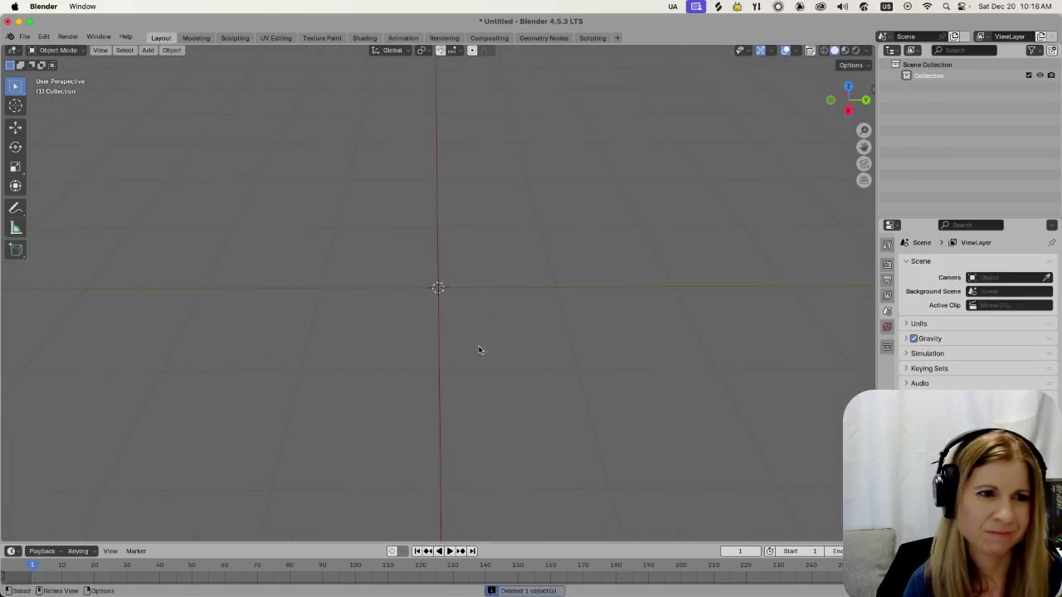
# Add a cone reduced to 10 vertices (radius 1 m, depth 2 m) and enter Edit Mode
pyautogui.hotkey('shift', 'a')
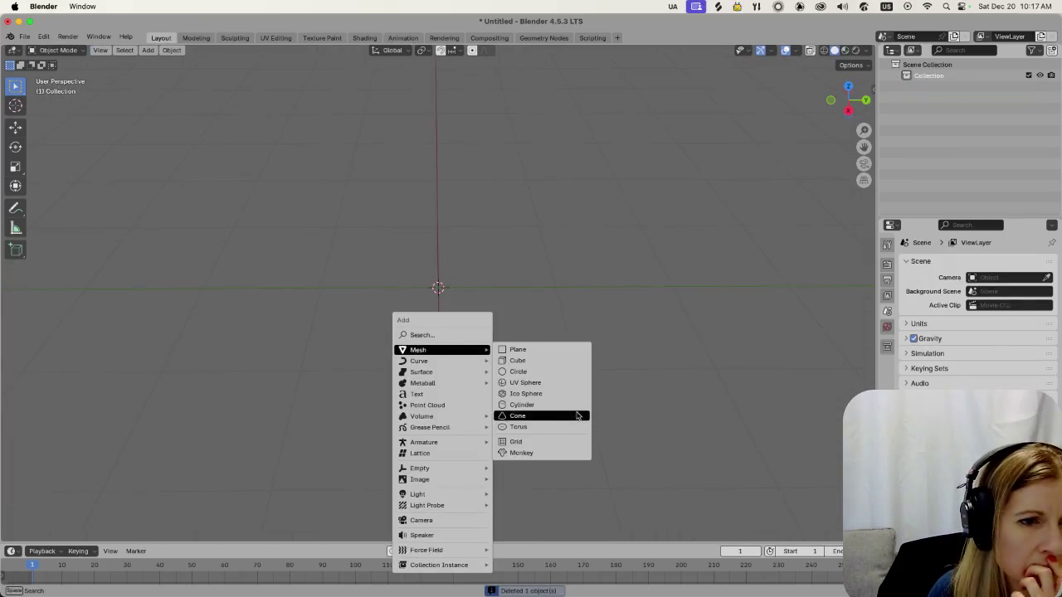
pyautogui.click(578, 415)
pyautogui.click(38, 534)
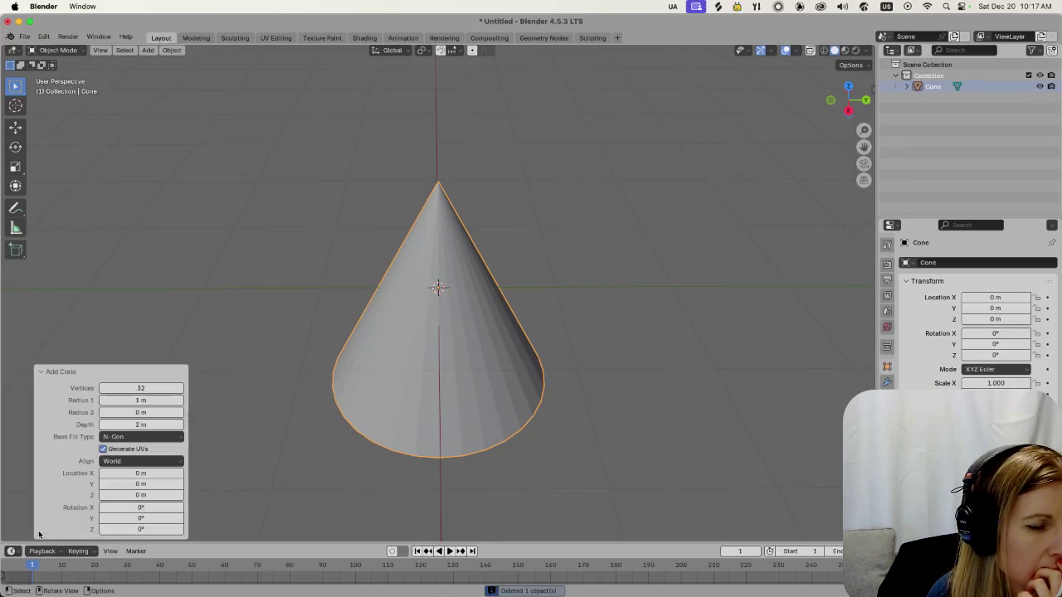
pyautogui.moveTo(133, 390); pyautogui.dragTo(122, 392)
pyautogui.click(309, 289)
pyautogui.moveTo(378, 344); pyautogui.dragTo(349, 381, button='middle')
pyautogui.press('Tab')
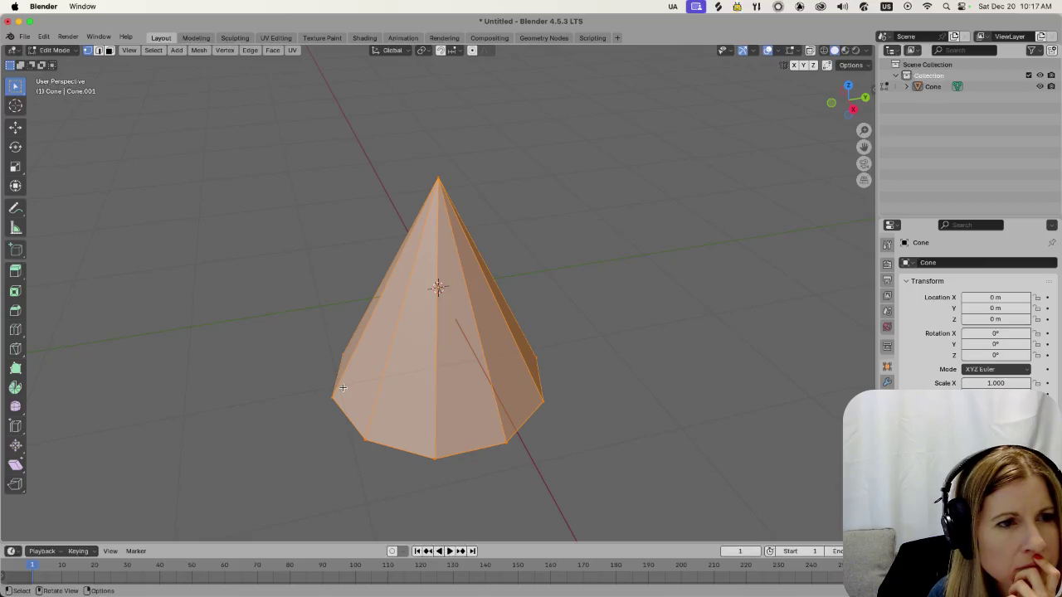
pyautogui.rightClick(371, 375)
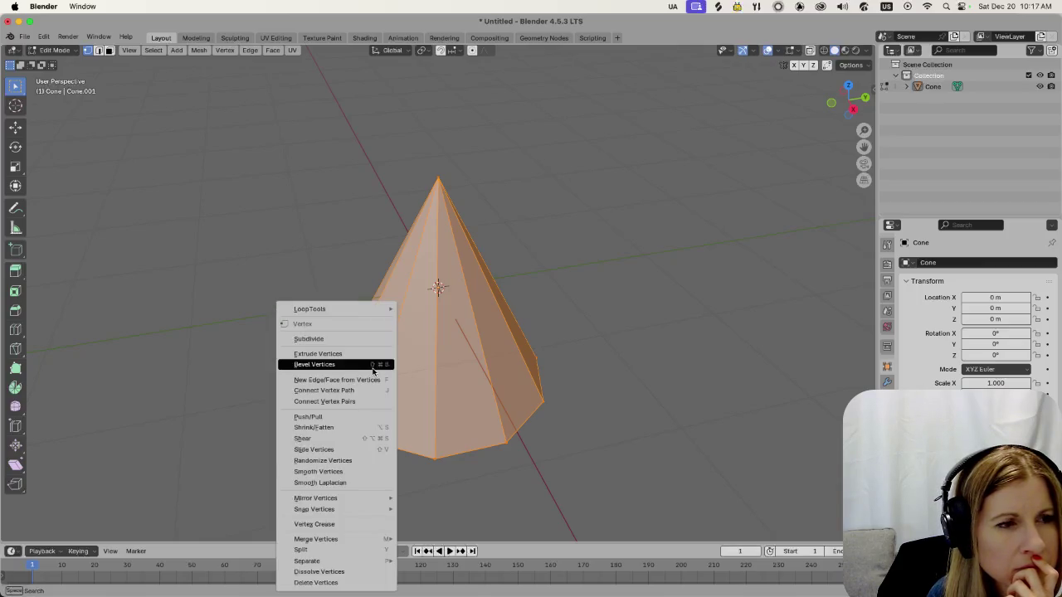
# Try subdividing the cone's mesh, then undo the subdivision
pyautogui.click(367, 338)
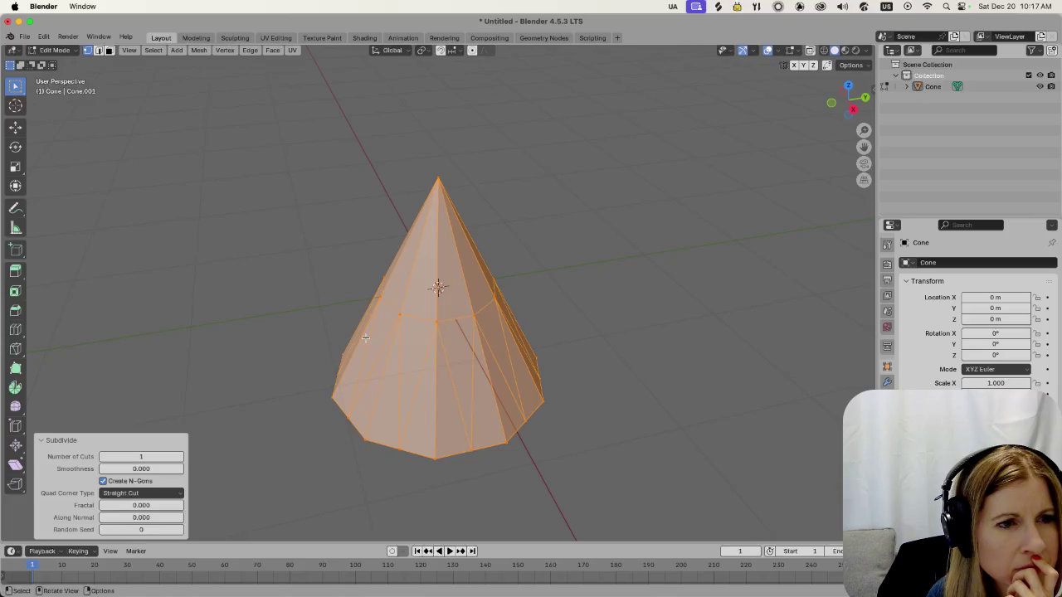
pyautogui.hotkey('ctrl', 'z')
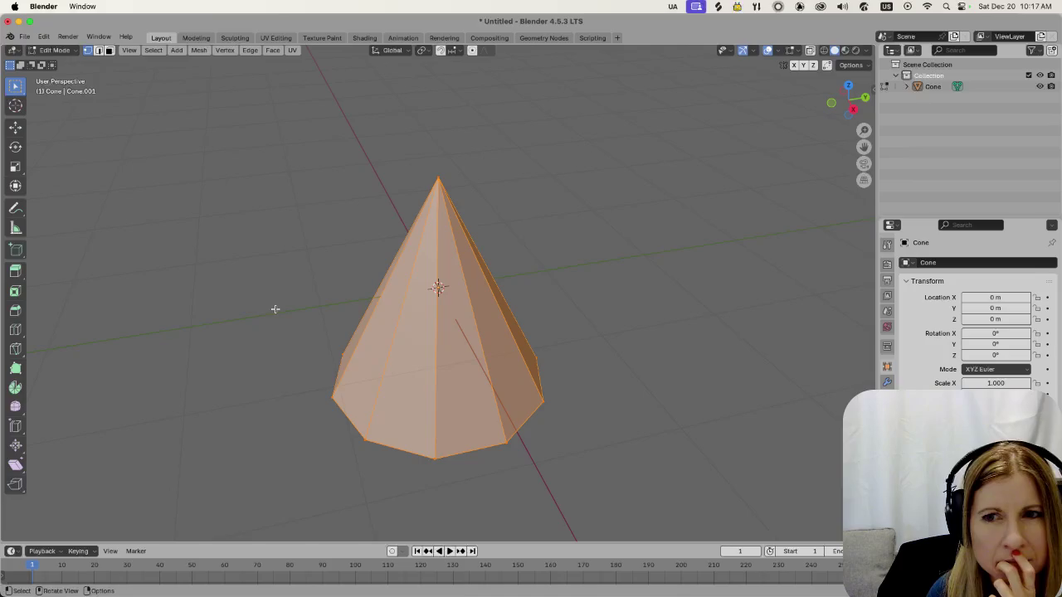
pyautogui.click(288, 302)
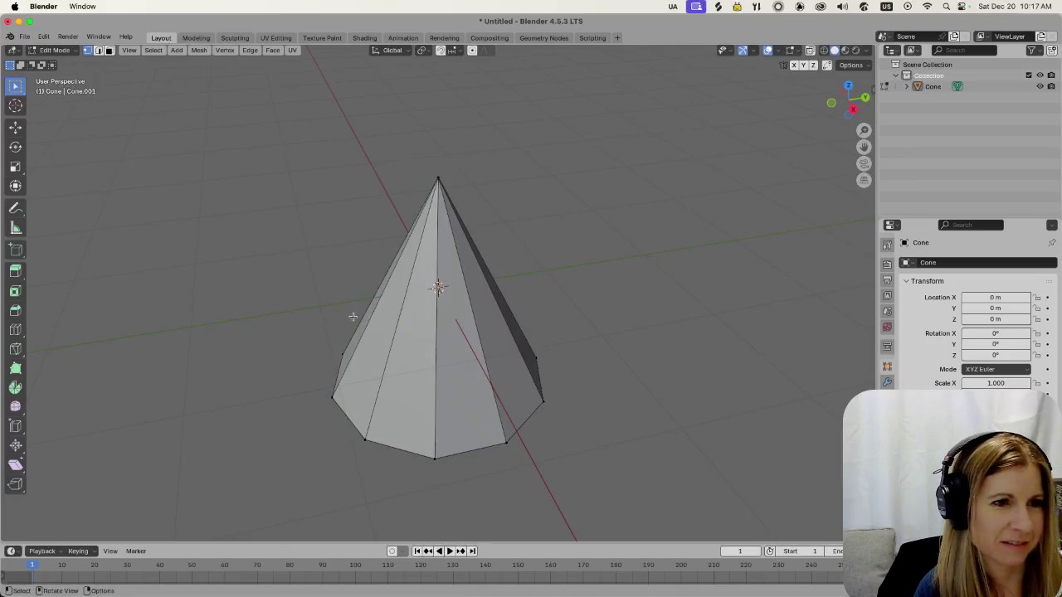
pyautogui.moveTo(583, 318); pyautogui.dragTo(510, 325, button='middle')
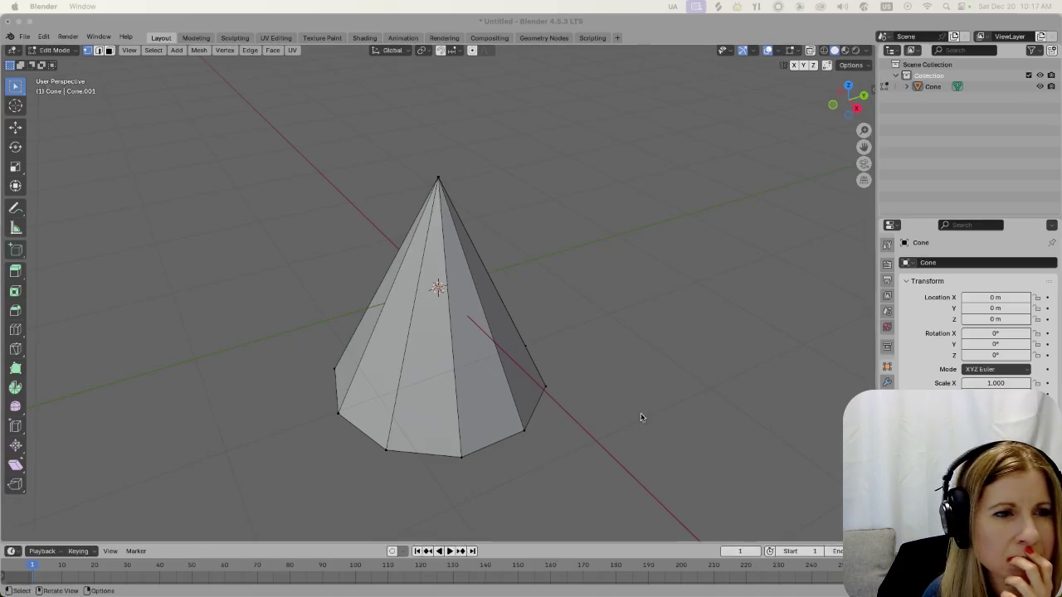
# Return to Object Mode and delete the 10-vertex cone
pyautogui.click(552, 362)
pyautogui.moveTo(551, 362)
pyautogui.mouseDown(button='middle')
pyautogui.moveTo(680, 349)
pyautogui.moveTo(626, 363)
pyautogui.mouseUp(button='middle')
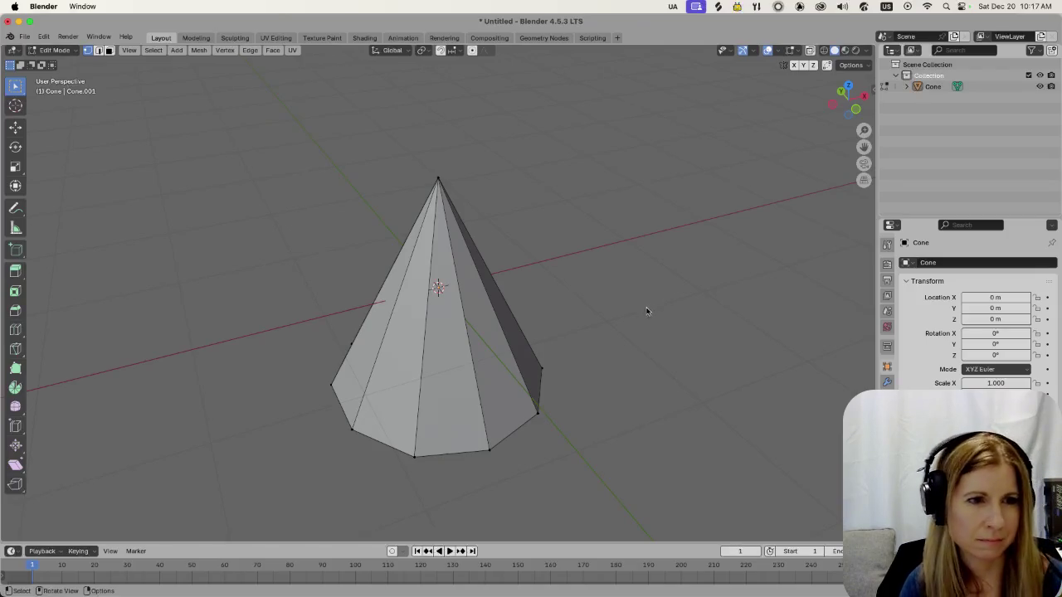
pyautogui.press('Tab')
pyautogui.click(444, 396)
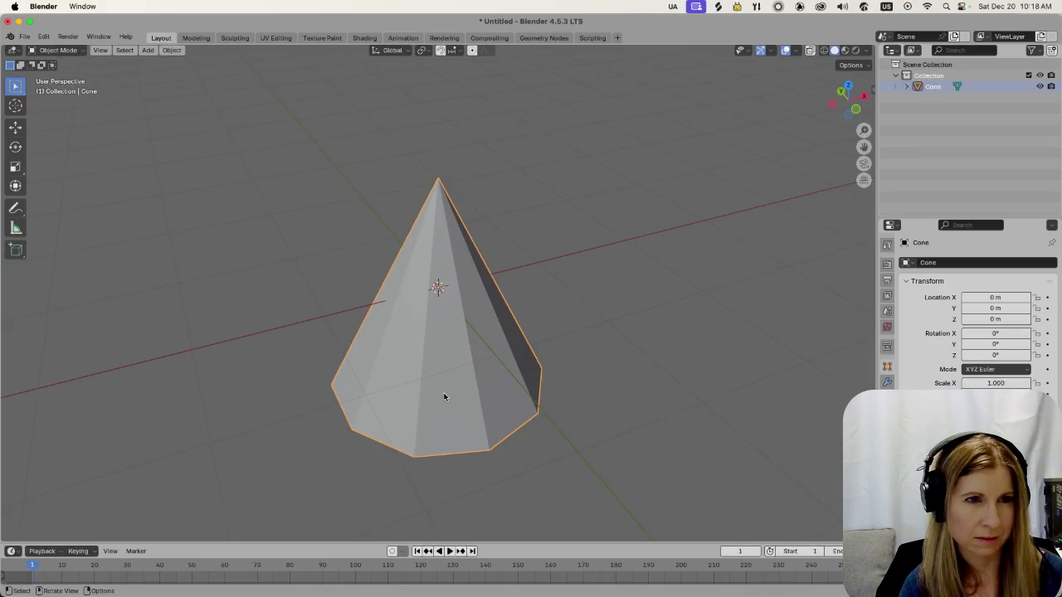
pyautogui.moveTo(444, 397); pyautogui.dragTo(401, 335, button='middle')
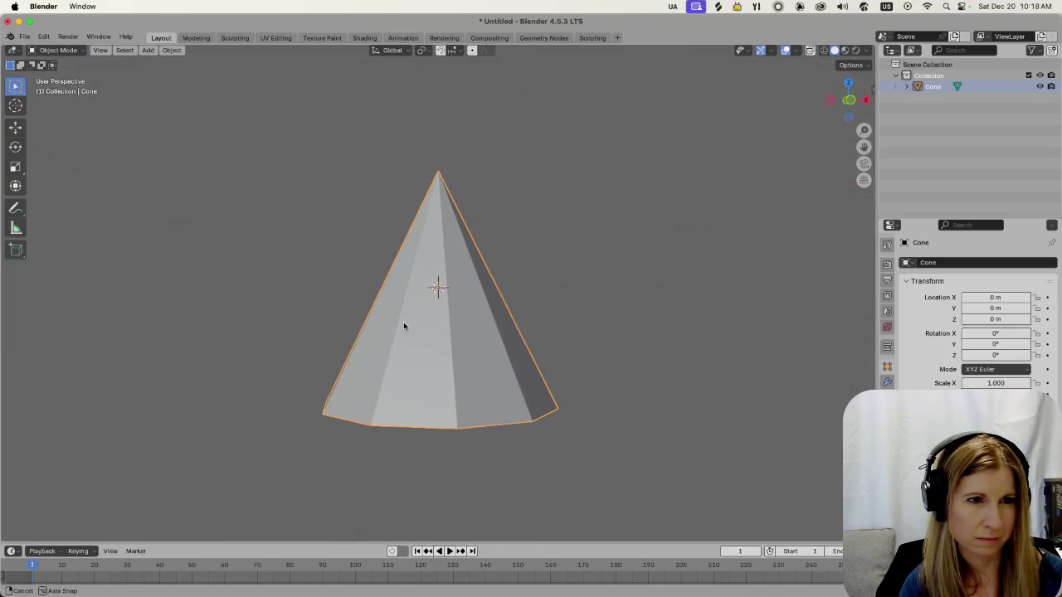
pyautogui.press('Delete')
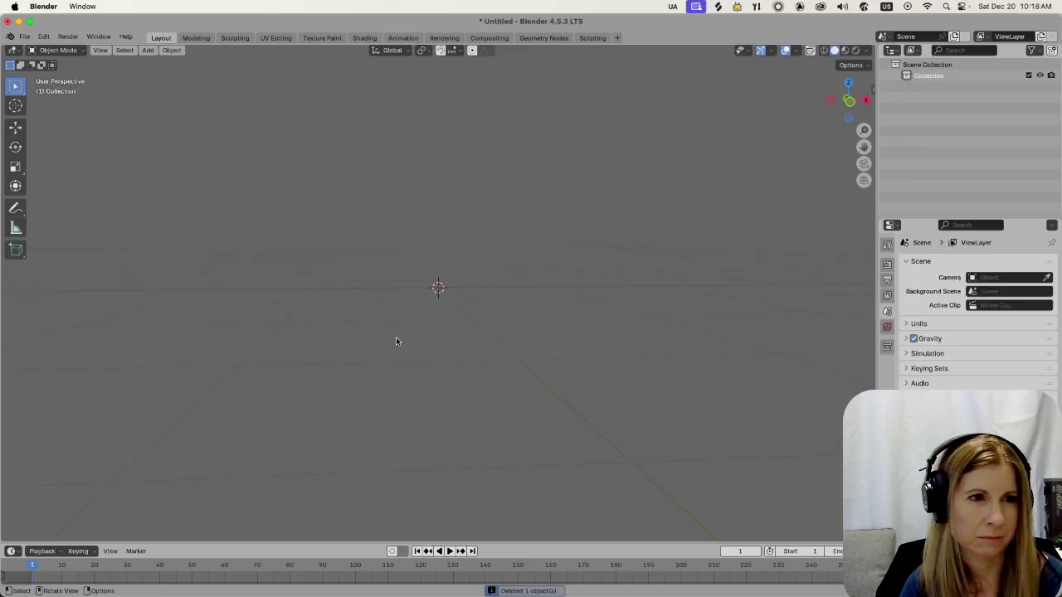
# Add a 14-vertex cone (radius 1 m, depth 2 m) at the origin and enter Edit Mode
pyautogui.hotkey('shift', 'a')
pyautogui.click(487, 404)
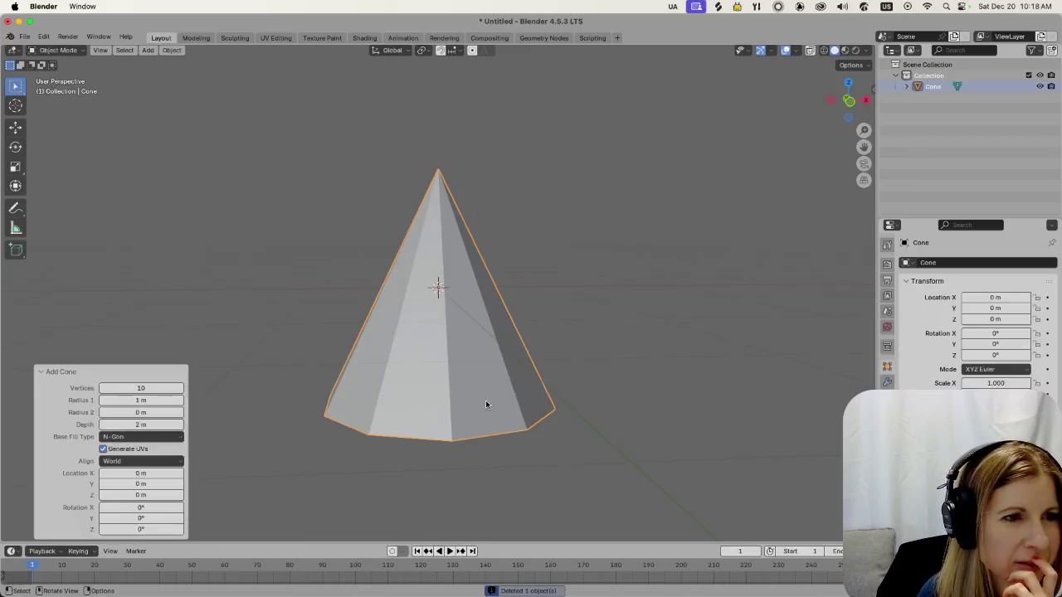
pyautogui.moveTo(148, 389); pyautogui.dragTo(159, 392)
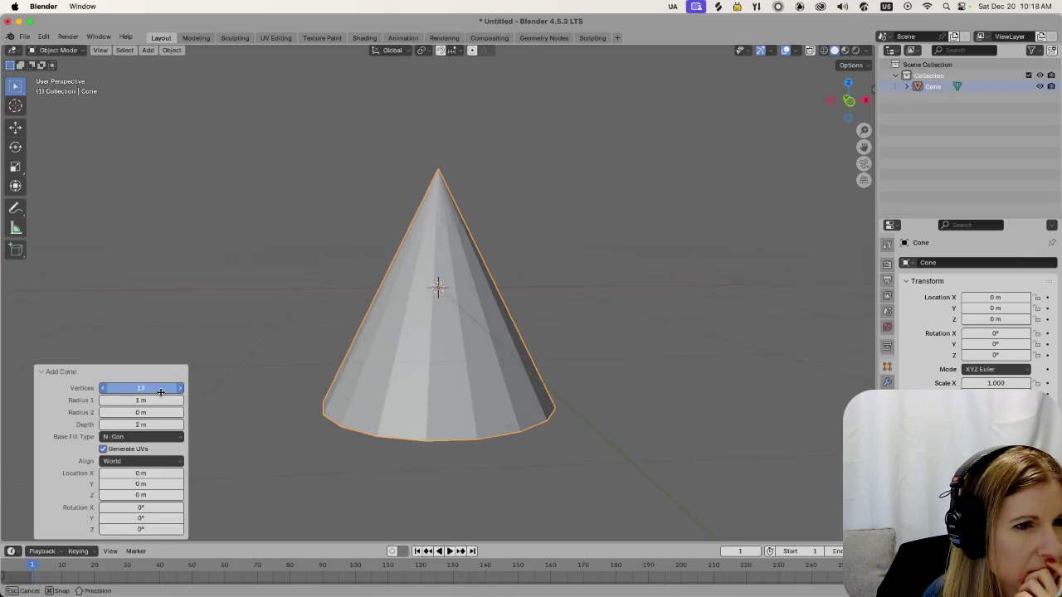
pyautogui.moveTo(158, 391); pyautogui.dragTo(158, 391)
pyautogui.moveTo(290, 461); pyautogui.dragTo(355, 478, button='middle')
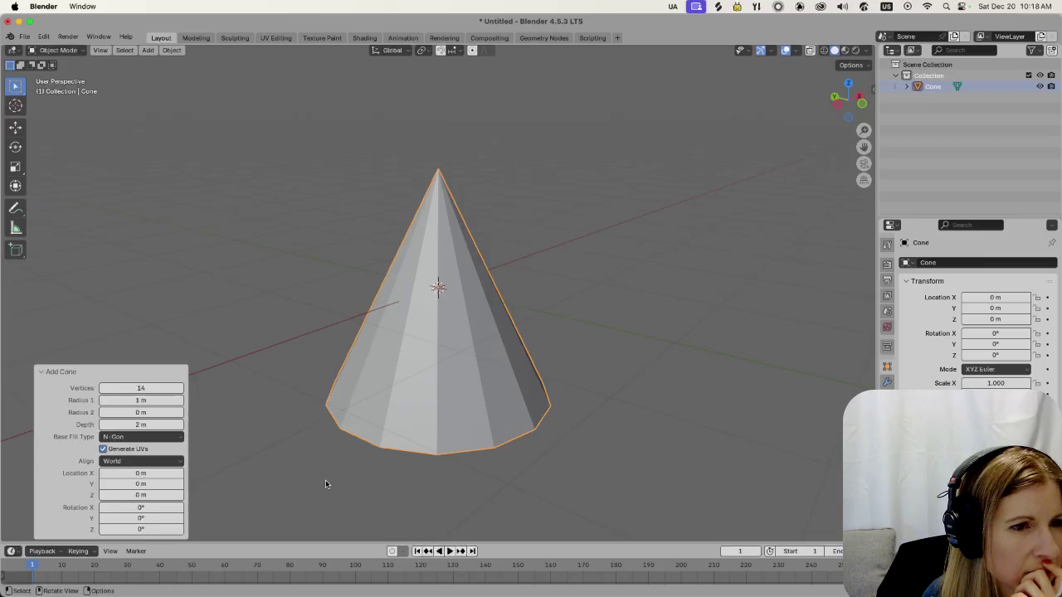
pyautogui.click(328, 485)
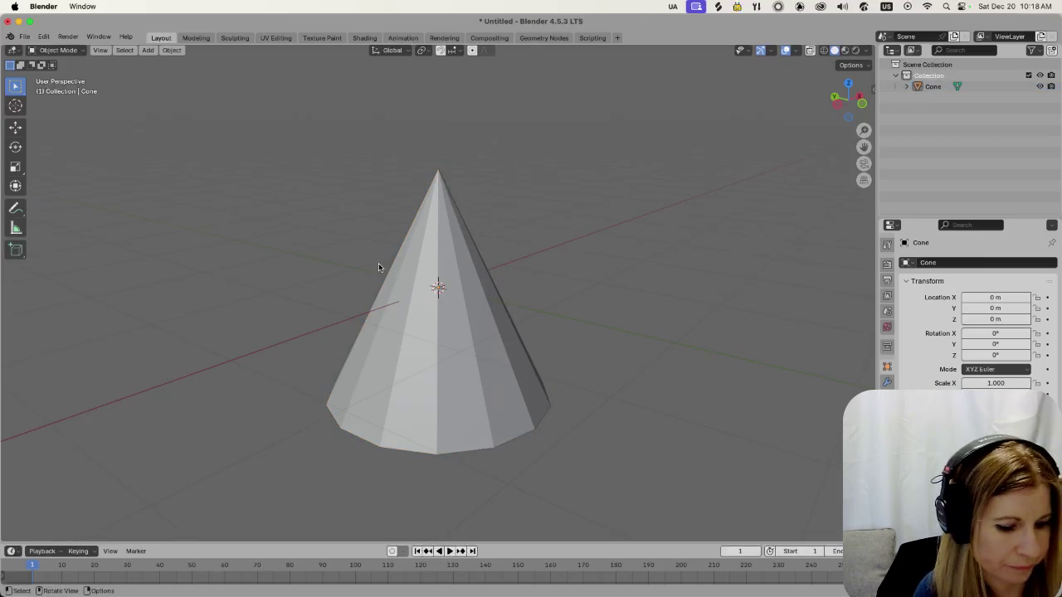
pyautogui.press('Tab')
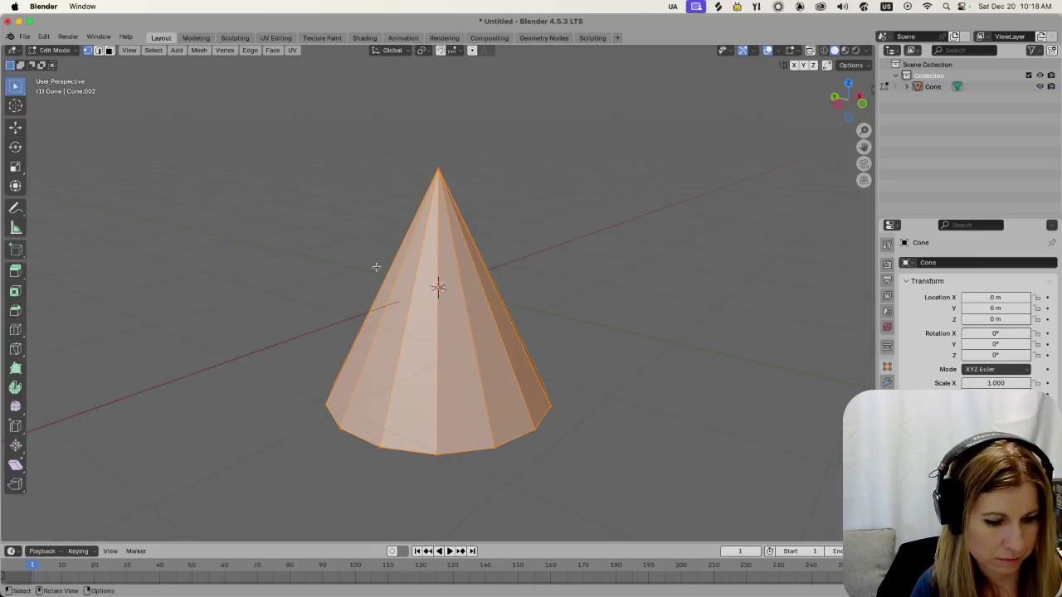
pyautogui.click(153, 50)
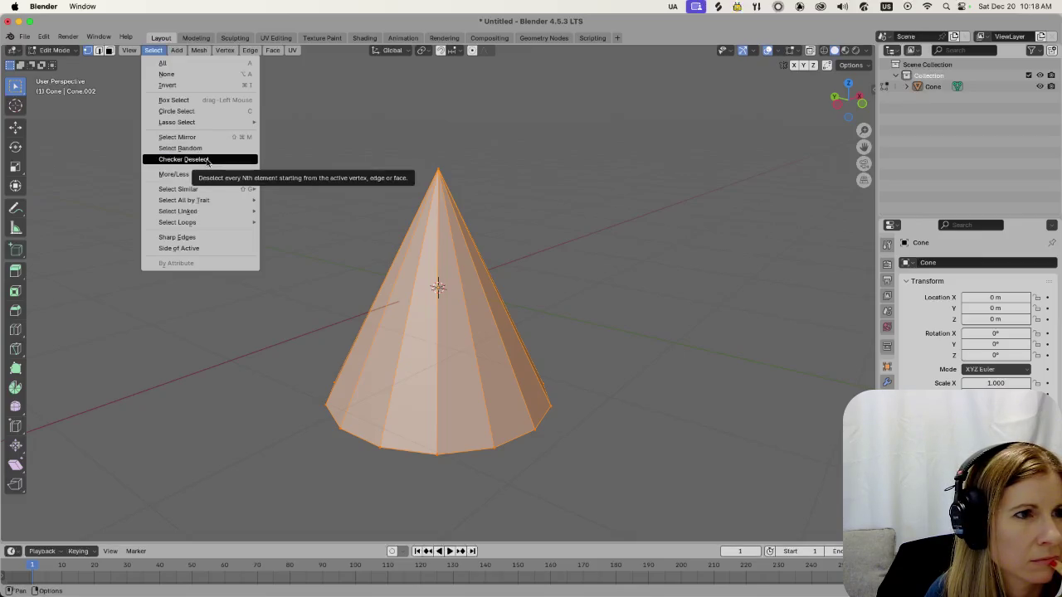
pyautogui.click(206, 160)
pyautogui.moveTo(298, 271)
pyautogui.mouseDown(button='middle')
pyautogui.moveTo(374, 305)
pyautogui.moveTo(268, 296)
pyautogui.mouseUp(button='middle')
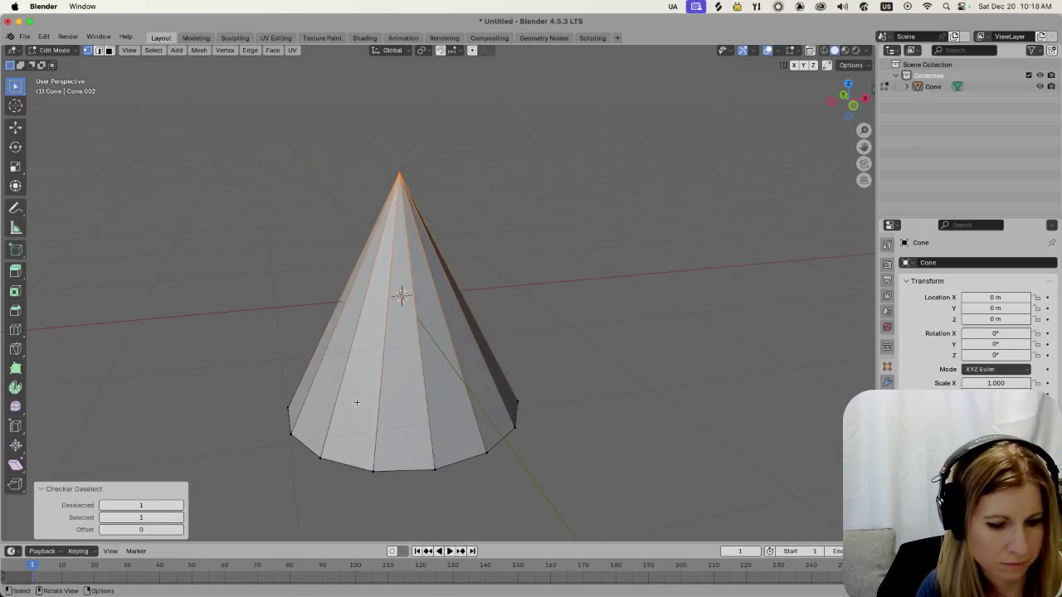
pyautogui.press('s')
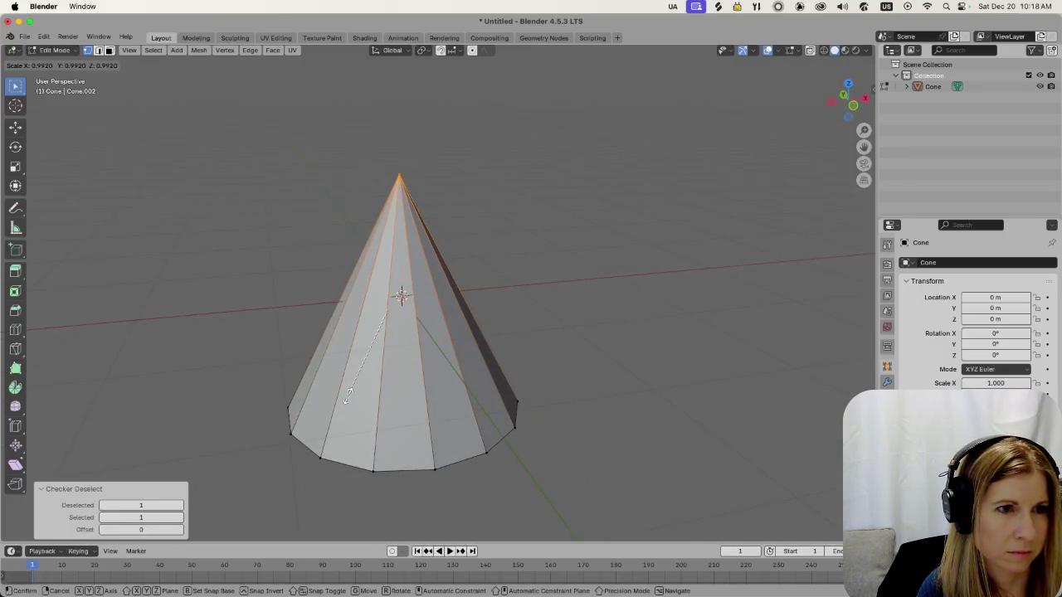
pyautogui.click(349, 396)
pyautogui.press('g')
pyautogui.click(333, 391)
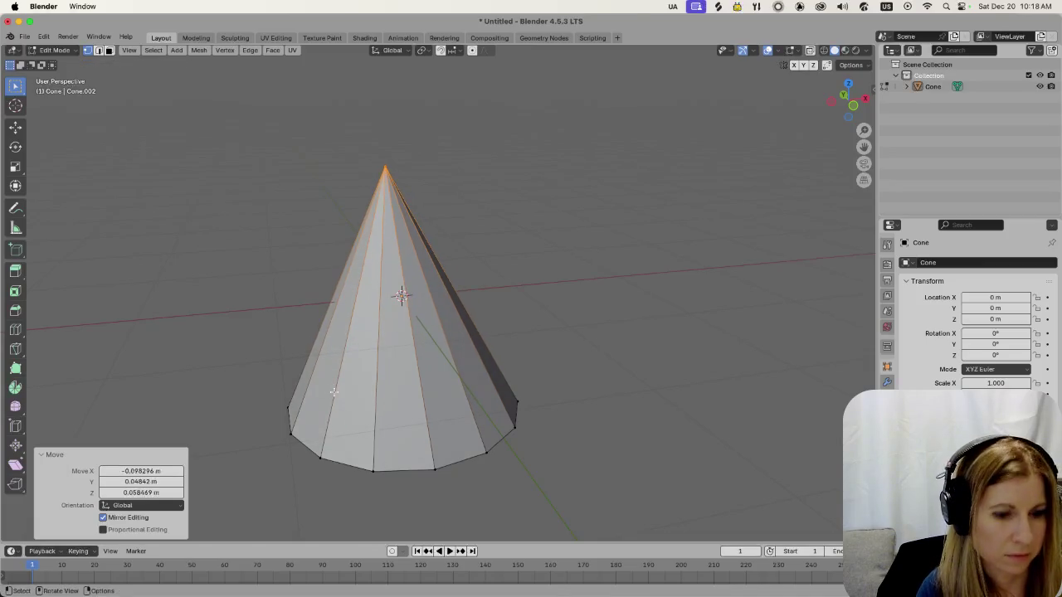
pyautogui.hotkey('ctrl', 'z')
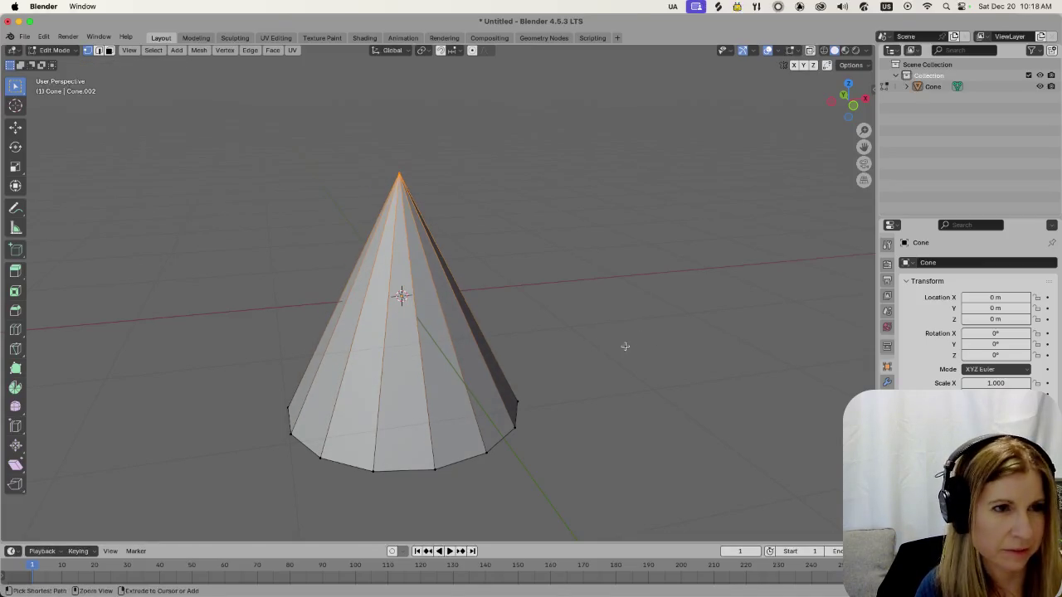
pyautogui.press('a')
pyautogui.hotkey('alt', 'a')
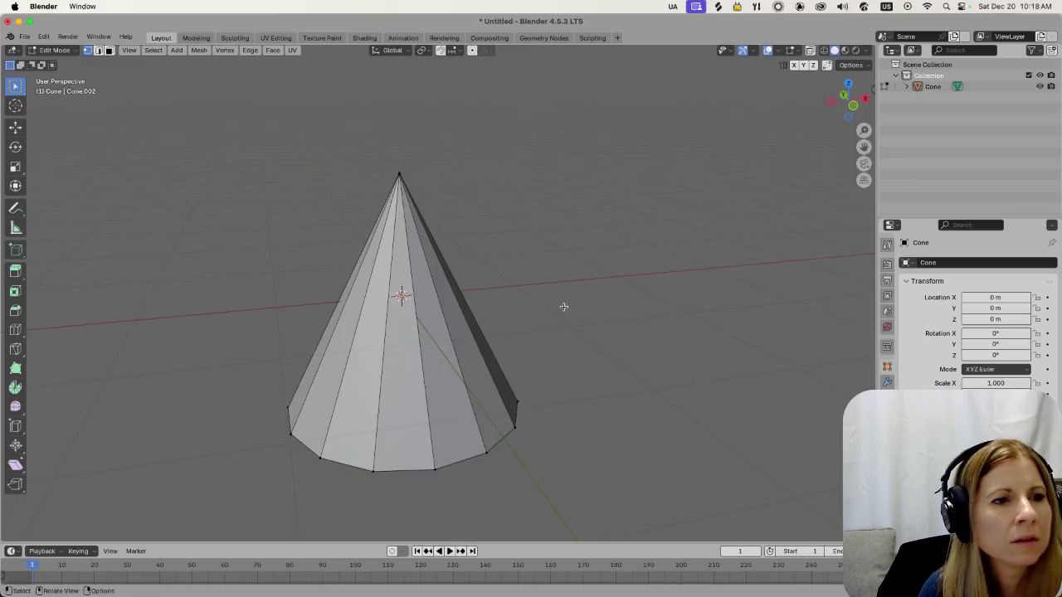
pyautogui.click(155, 51)
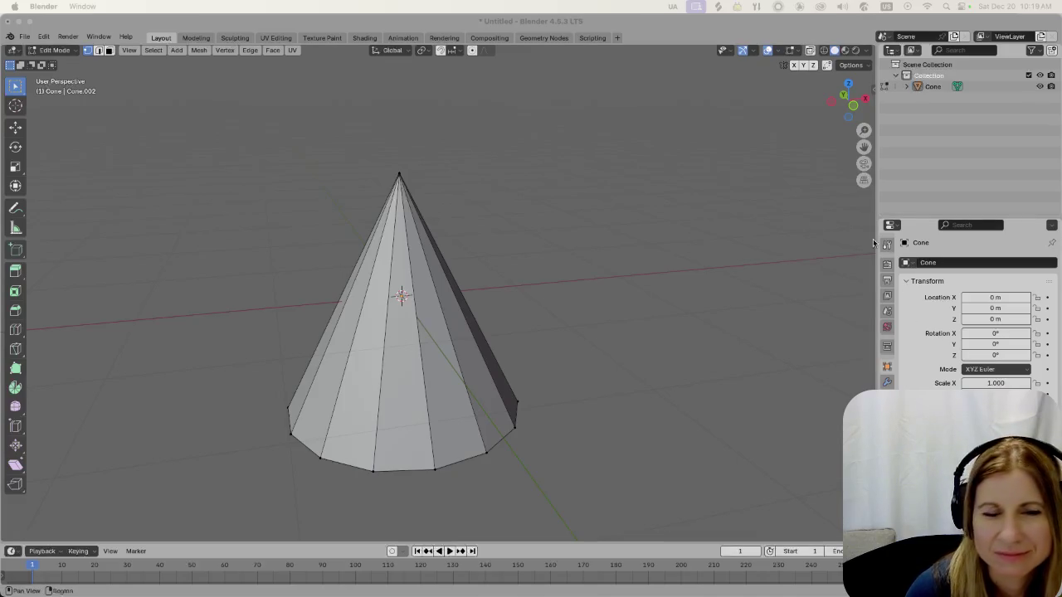
pyautogui.keyDown('alt'); pyautogui.click(425, 401); pyautogui.keyUp('alt')
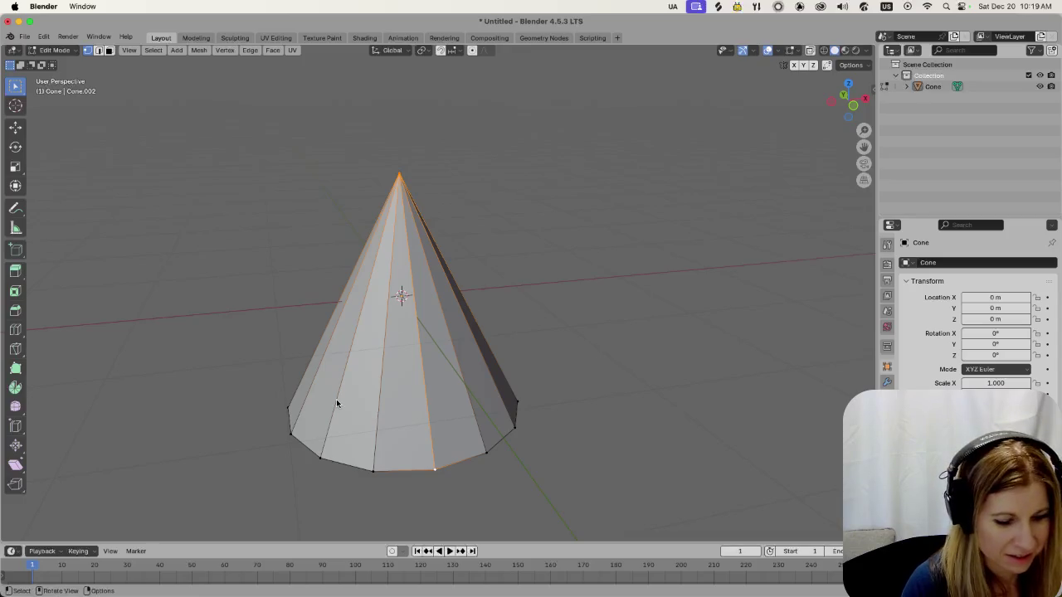
pyautogui.hotkey('ctrl', 'z')
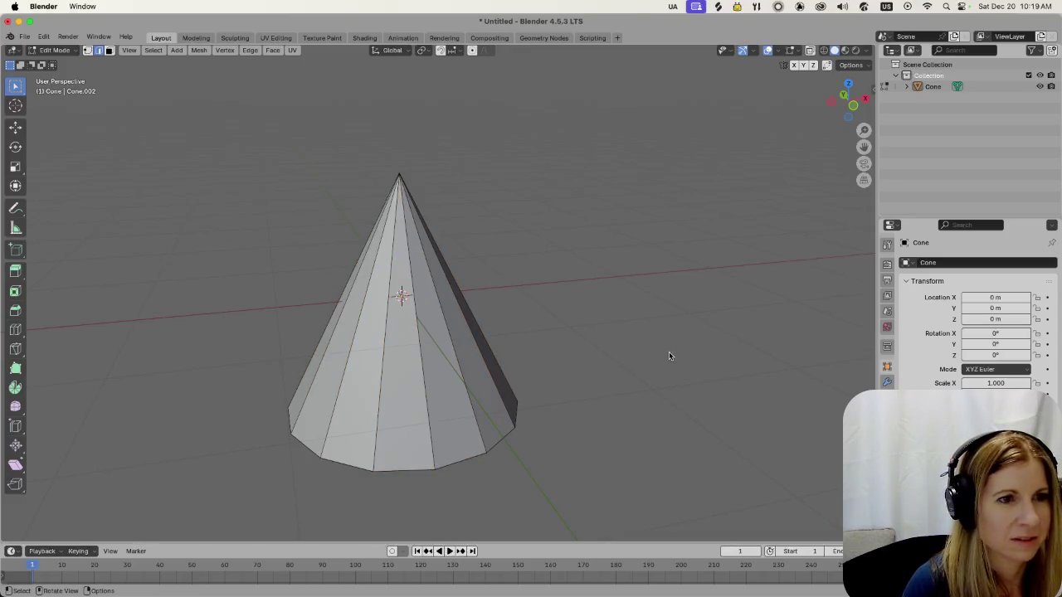
pyautogui.click(426, 425)
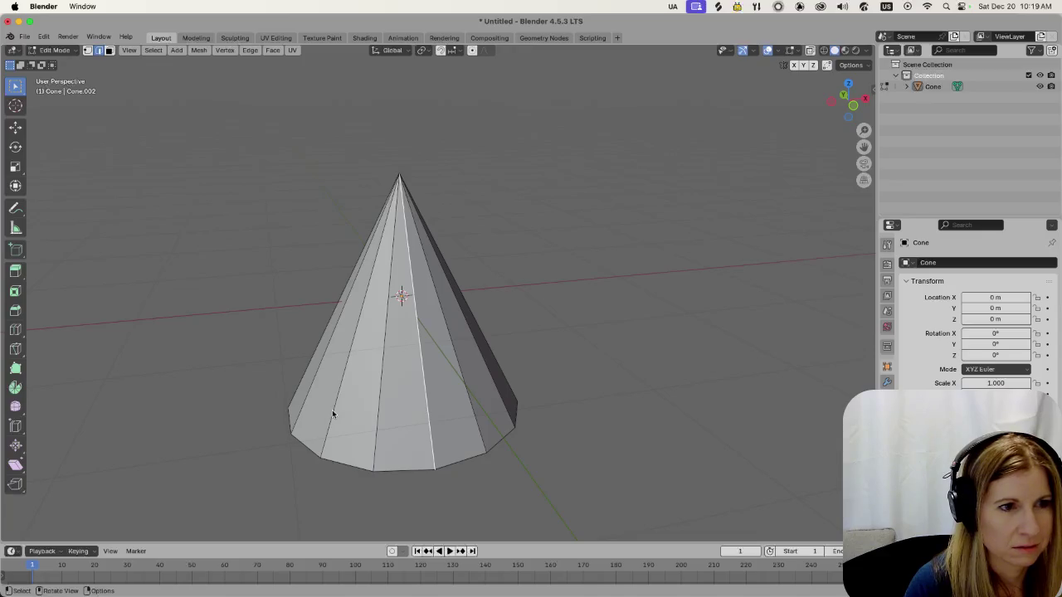
pyautogui.click(332, 411)
pyautogui.moveTo(332, 413)
pyautogui.mouseDown(button='middle')
pyautogui.moveTo(498, 401)
pyautogui.moveTo(314, 408)
pyautogui.moveTo(343, 426)
pyautogui.mouseUp(button='middle')
pyautogui.keyDown('shift'); pyautogui.click(275, 421); pyautogui.keyUp('shift')
pyautogui.moveTo(218, 443); pyautogui.dragTo(285, 441, button='middle')
pyautogui.keyDown('shift'); pyautogui.click(190, 451); pyautogui.keyUp('shift')
pyautogui.moveTo(189, 450)
pyautogui.mouseDown(button='middle')
pyautogui.moveTo(254, 453)
pyautogui.moveTo(310, 472)
pyautogui.moveTo(457, 452)
pyautogui.moveTo(436, 461)
pyautogui.mouseUp(button='middle')
pyautogui.keyDown('shift'); pyautogui.click(232, 465); pyautogui.keyUp('shift')
pyautogui.scroll(-5, 351, 466)
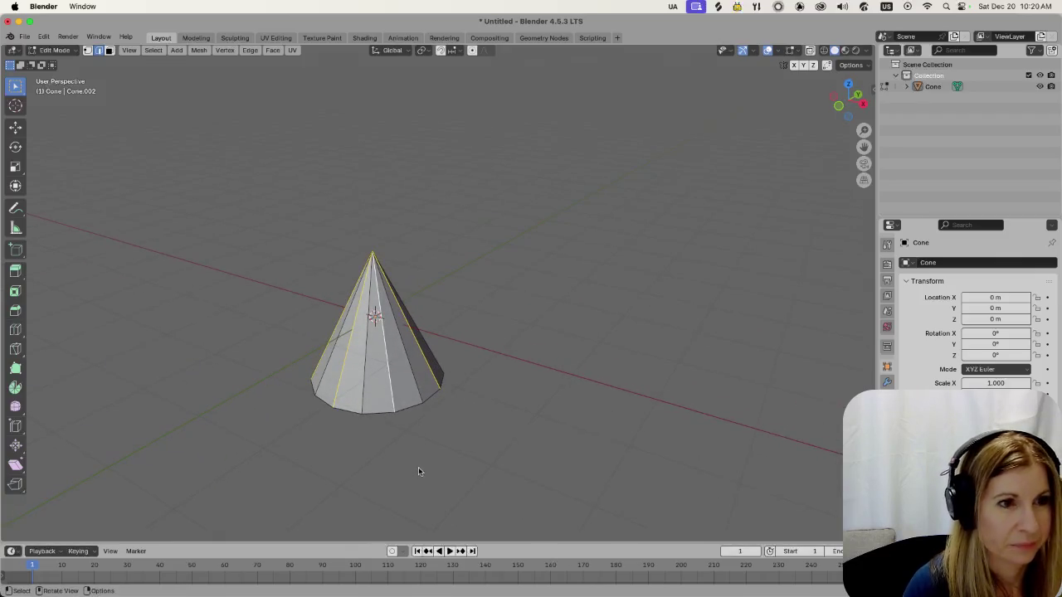
pyautogui.scroll(2, 371, 455)
pyautogui.scroll(2, 365, 456)
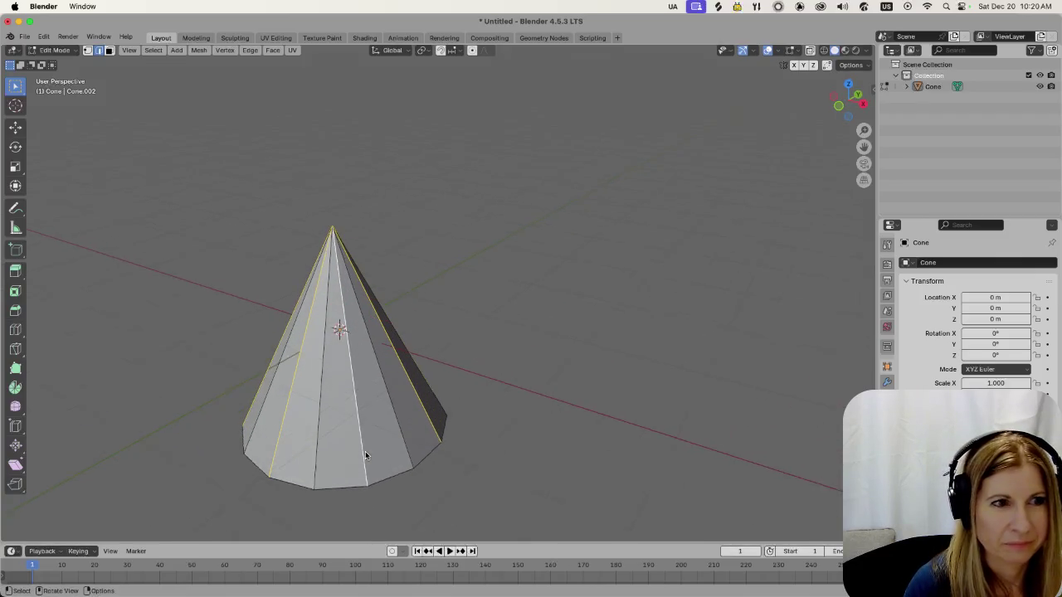
pyautogui.scroll(2, 365, 455)
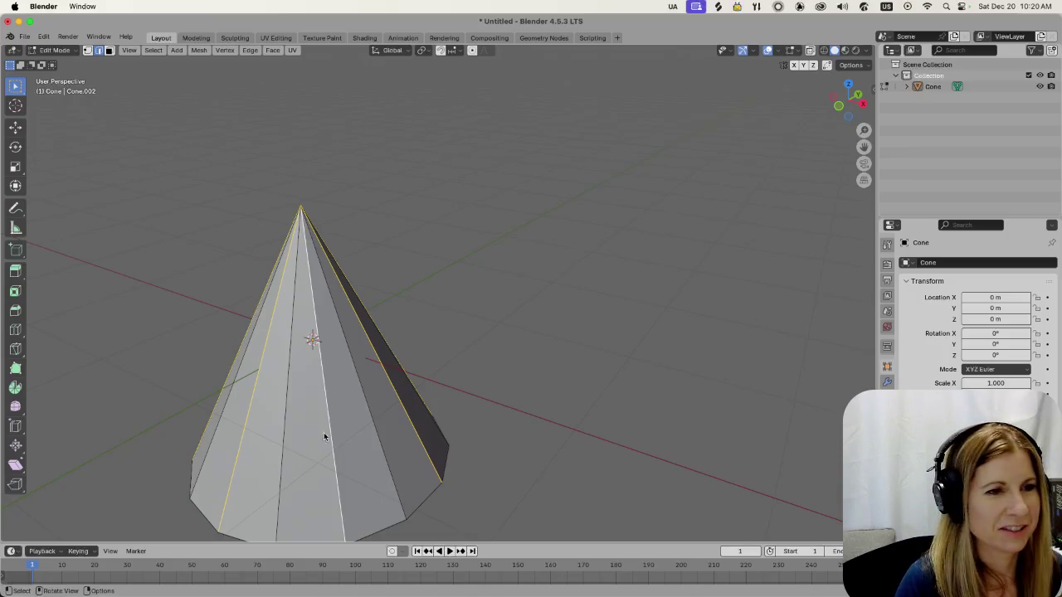
pyautogui.moveTo(315, 431); pyautogui.dragTo(332, 408, button='middle')
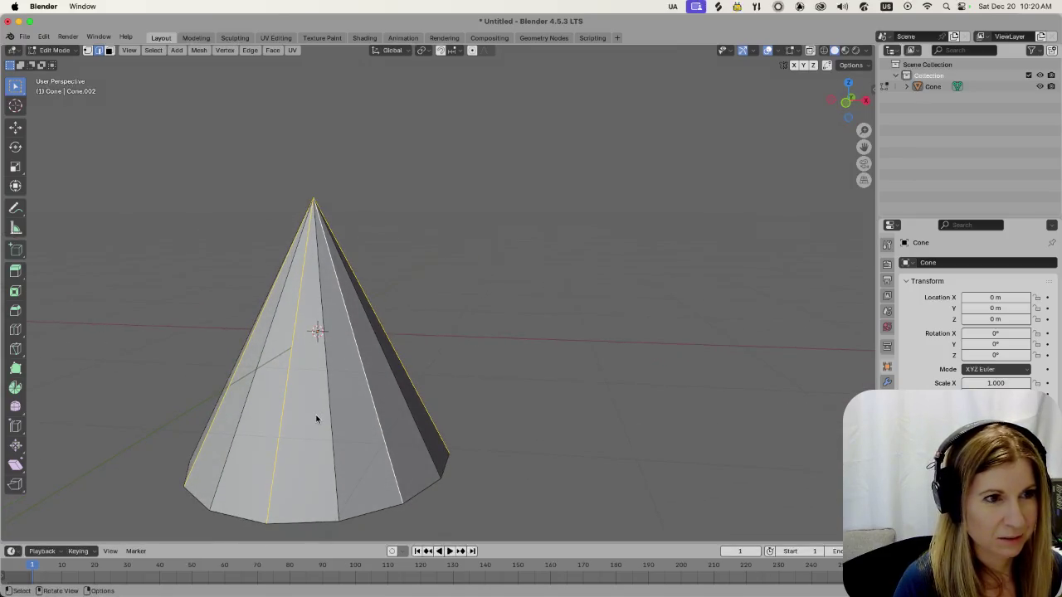
pyautogui.moveTo(318, 411)
pyautogui.mouseDown(button='middle')
pyautogui.moveTo(274, 375)
pyautogui.moveTo(339, 451)
pyautogui.moveTo(434, 426)
pyautogui.moveTo(487, 395)
pyautogui.moveTo(438, 407)
pyautogui.mouseUp(button='middle')
pyautogui.scroll(-5, 263, 395)
pyautogui.scroll(2, 437, 407)
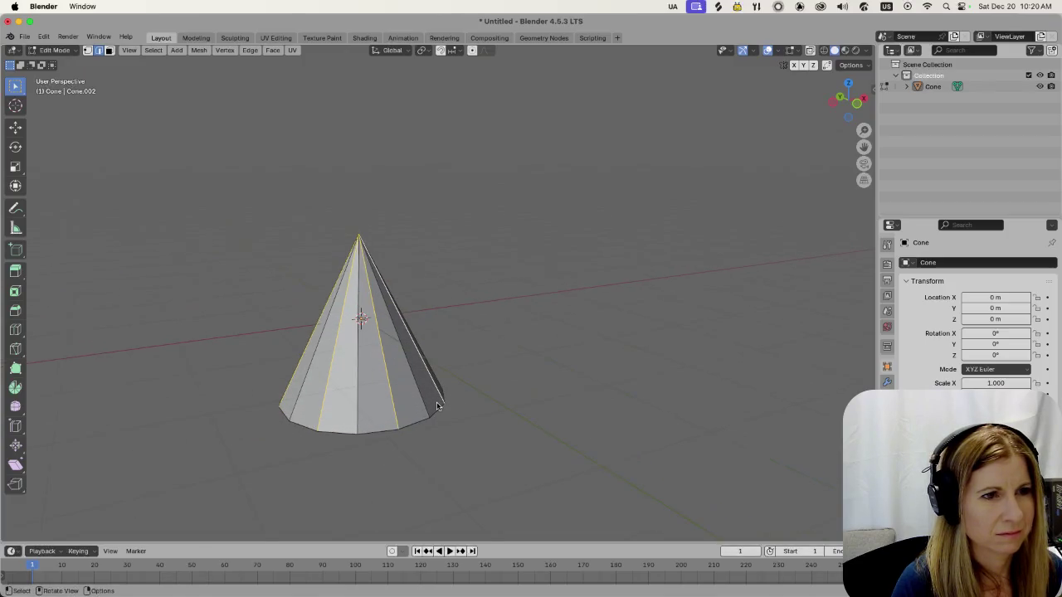
pyautogui.scroll(2, 431, 409)
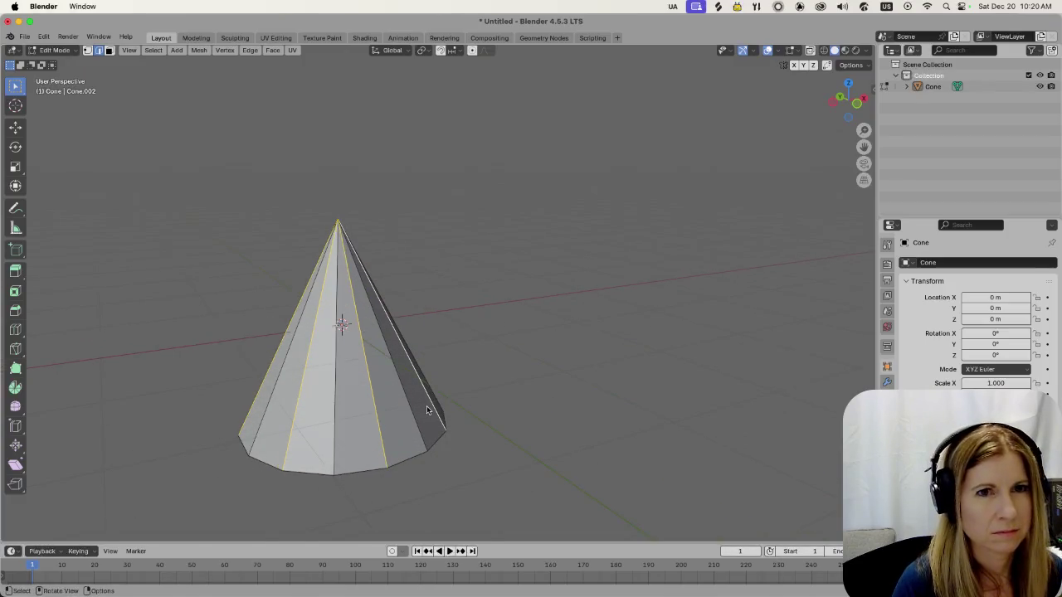
# After undoing a trial sideways move, scale the alternate vertical edges outward by about 1.31
pyautogui.press('g')
pyautogui.press('x')
pyautogui.click(444, 404)
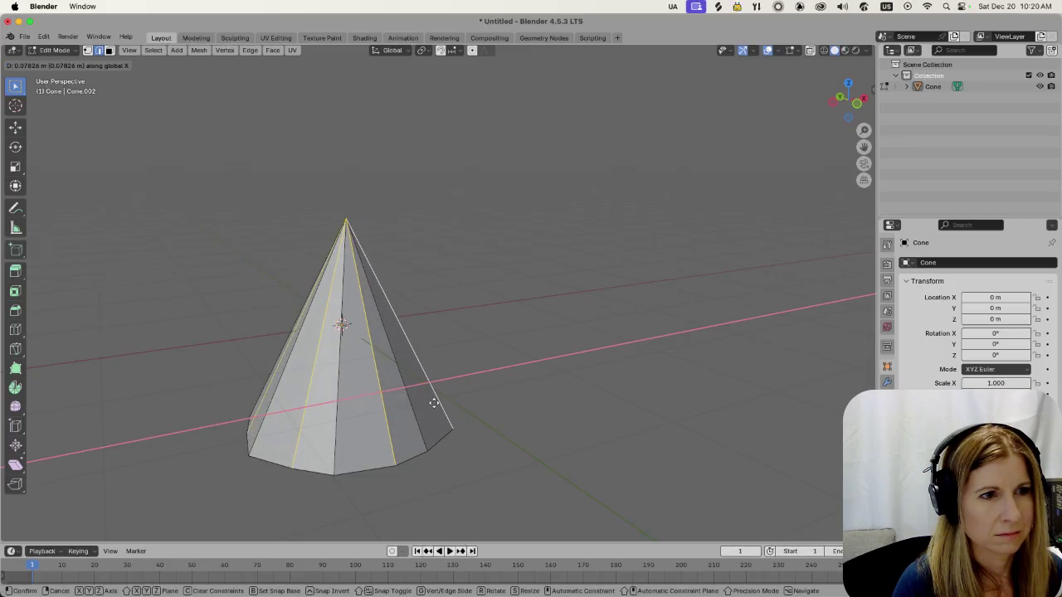
pyautogui.hotkey('ctrl', 'z')
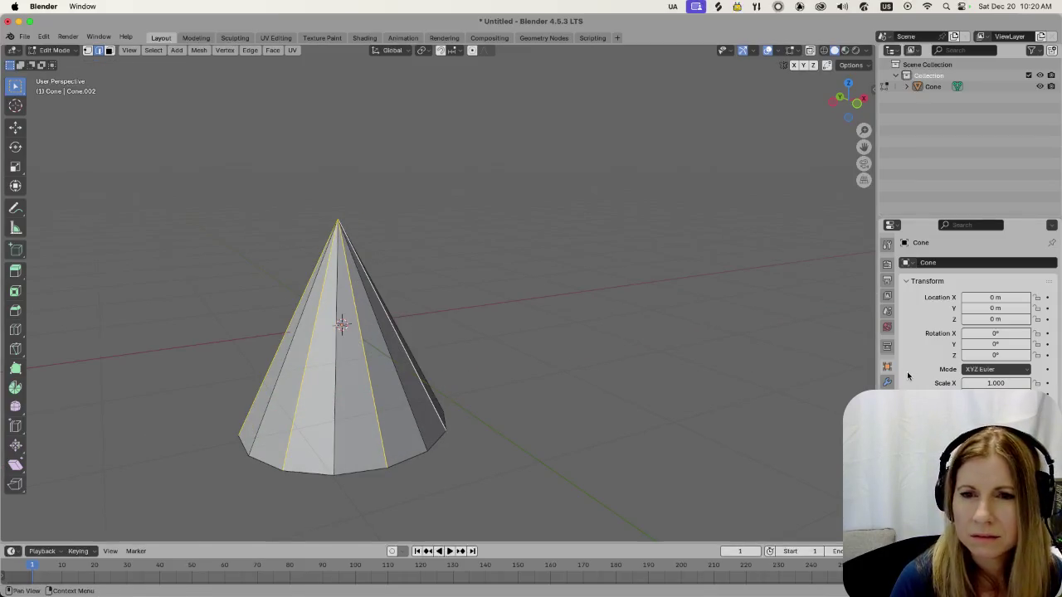
pyautogui.press('s')
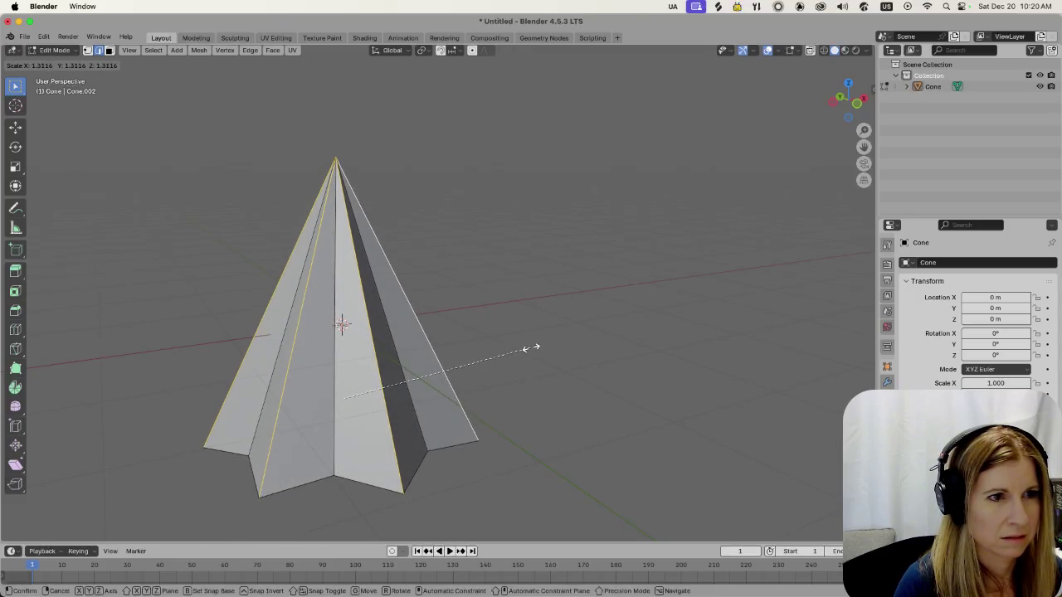
pyautogui.click(527, 350)
# Clear the edge selection and orbit around to inspect the star-shaped cone
pyautogui.moveTo(652, 349)
pyautogui.mouseDown(button='middle')
pyautogui.moveTo(439, 343)
pyautogui.moveTo(529, 356)
pyautogui.moveTo(469, 354)
pyautogui.moveTo(595, 335)
pyautogui.moveTo(519, 396)
pyautogui.moveTo(535, 400)
pyautogui.mouseUp(button='middle')
pyautogui.scroll(-3, 469, 354)
pyautogui.click(595, 335)
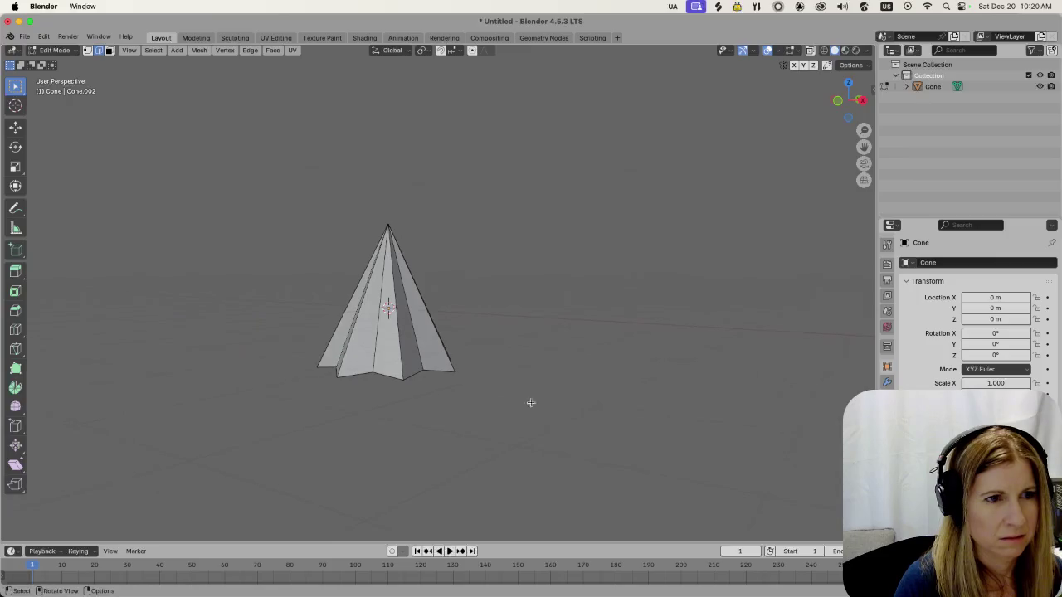
pyautogui.scroll(1, 489, 436)
pyautogui.scroll(2, 488, 436)
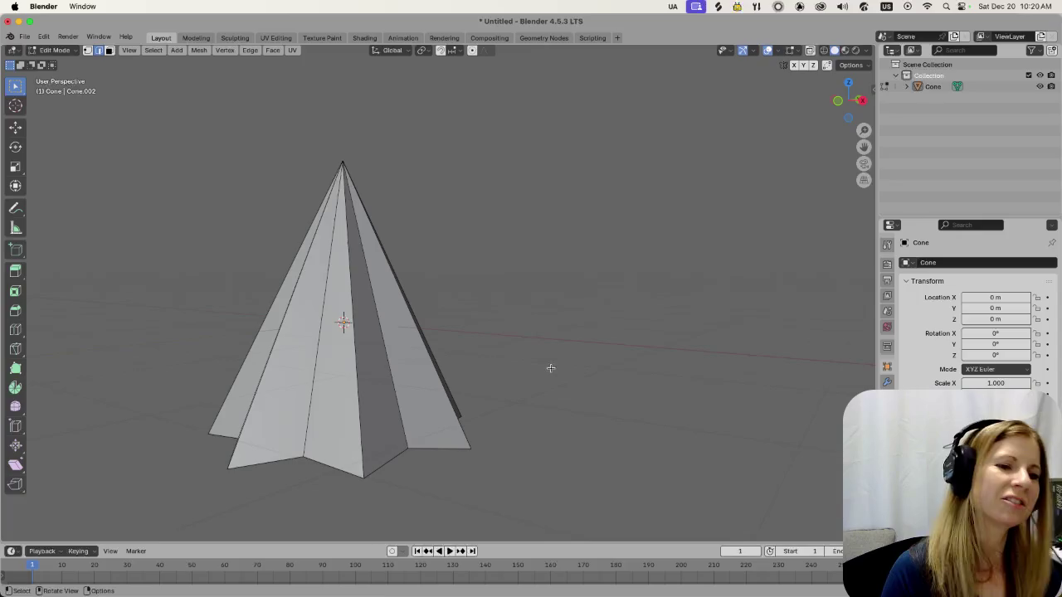
pyautogui.moveTo(536, 367)
pyautogui.mouseDown(button='middle')
pyautogui.moveTo(688, 344)
pyautogui.moveTo(507, 467)
pyautogui.mouseUp(button='middle')
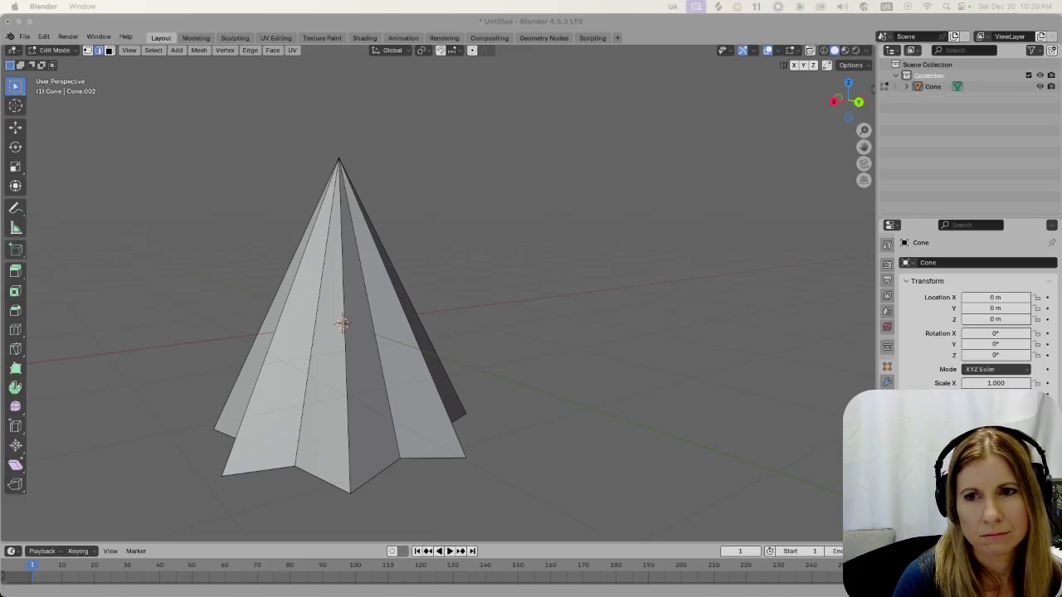
pyautogui.click(489, 443)
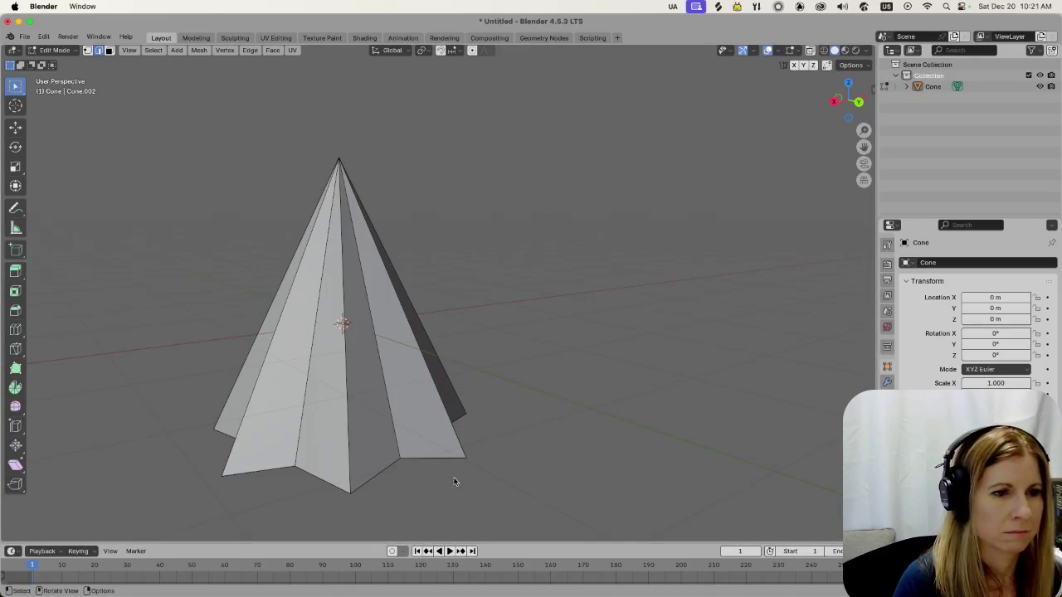
# Select the cone's bottom edge loop, twist it around, and lower it slightly along Z
pyautogui.keyDown('alt'); pyautogui.click(374, 478); pyautogui.keyUp('alt')
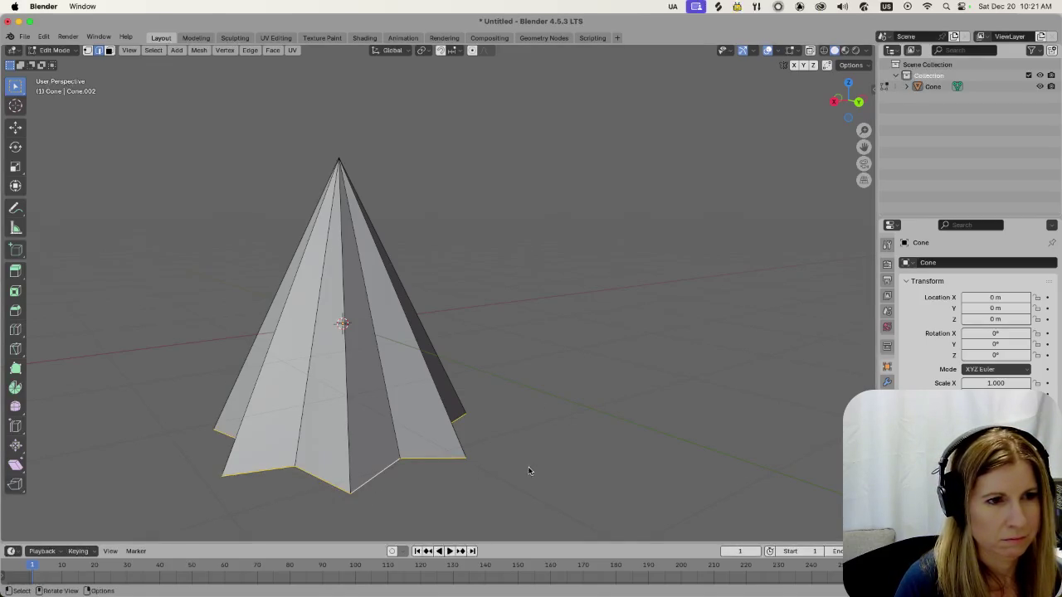
pyautogui.press('r')
pyautogui.click(570, 435)
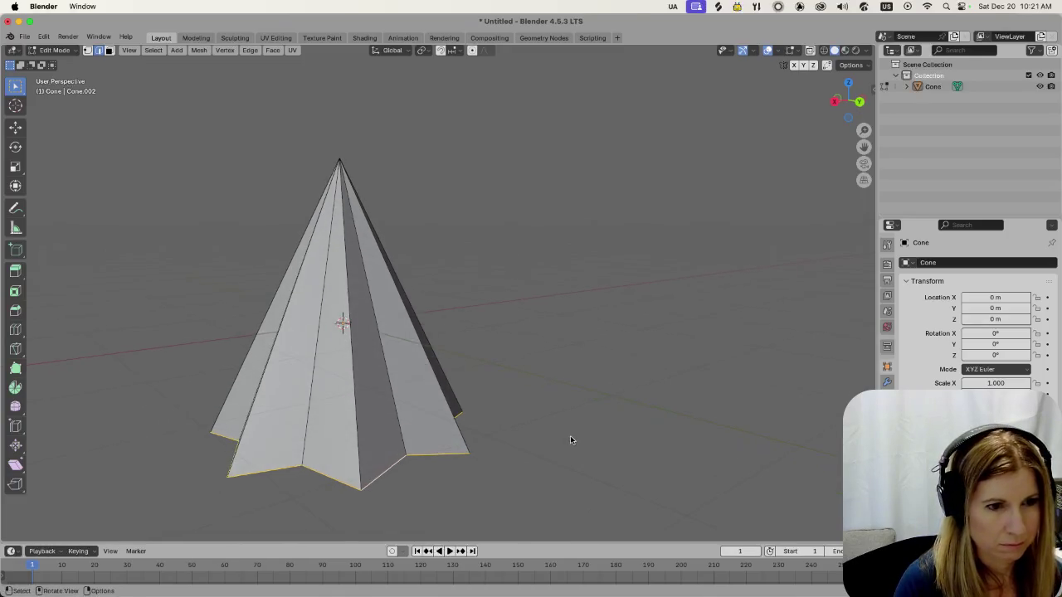
pyautogui.press('g')
pyautogui.press('z')
pyautogui.click(370, 520)
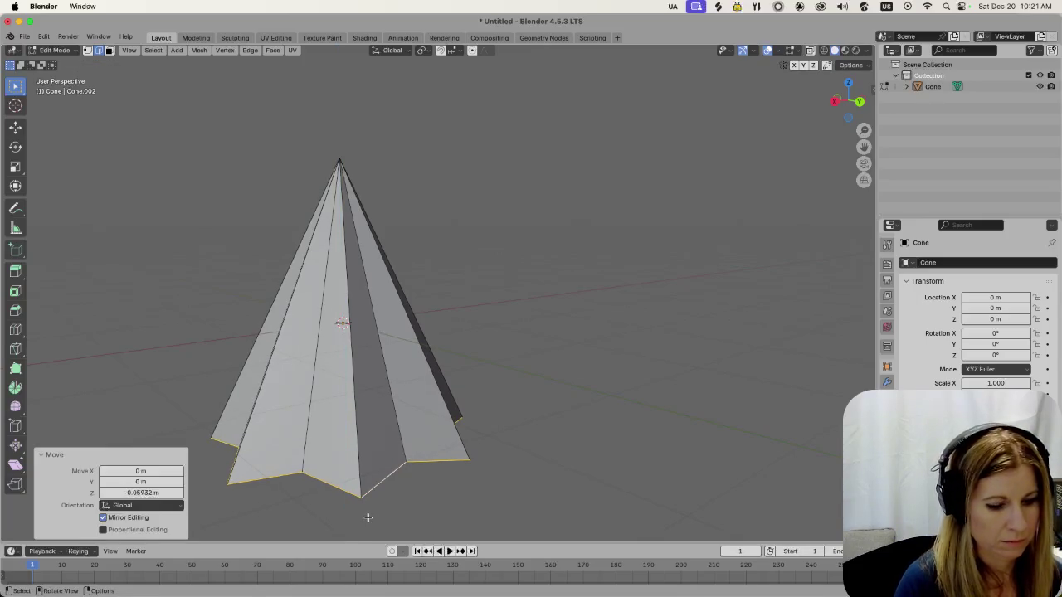
# Scale the bottom loop vertically by 1.379, then shrink it uniformly to 0.83 and deselect
pyautogui.press('s')
pyautogui.press('z')
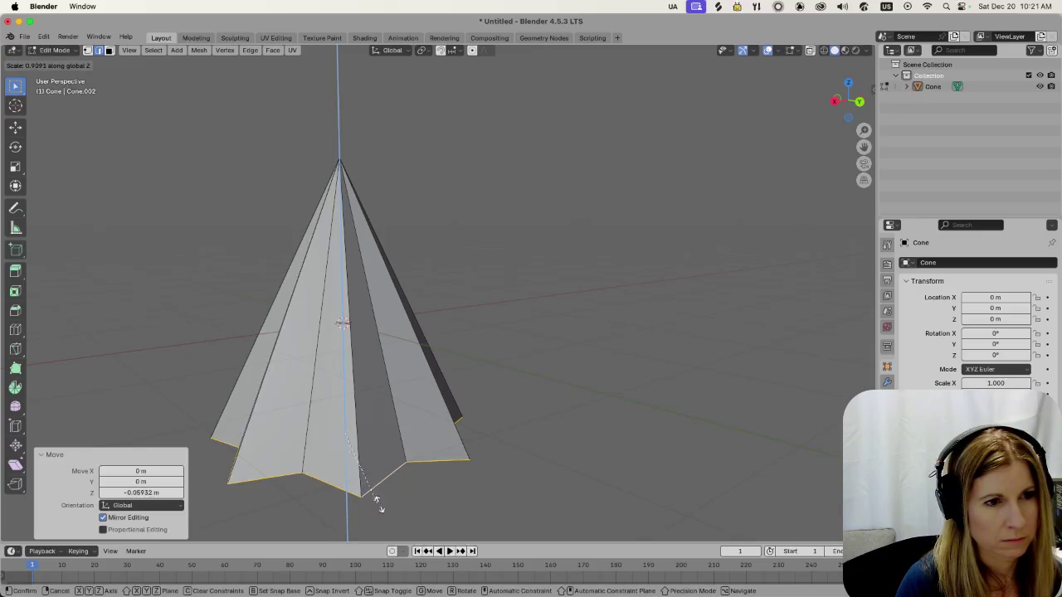
pyautogui.click(268, 526)
pyautogui.moveTo(268, 526)
pyautogui.mouseDown(button='middle')
pyautogui.moveTo(414, 469)
pyautogui.moveTo(436, 492)
pyautogui.mouseUp(button='middle')
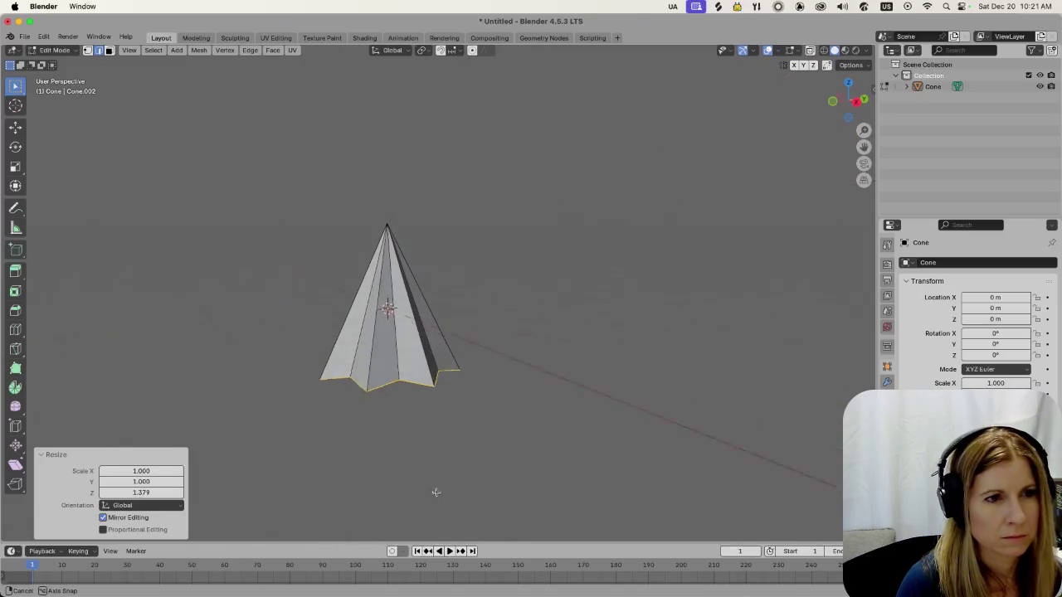
pyautogui.press('s')
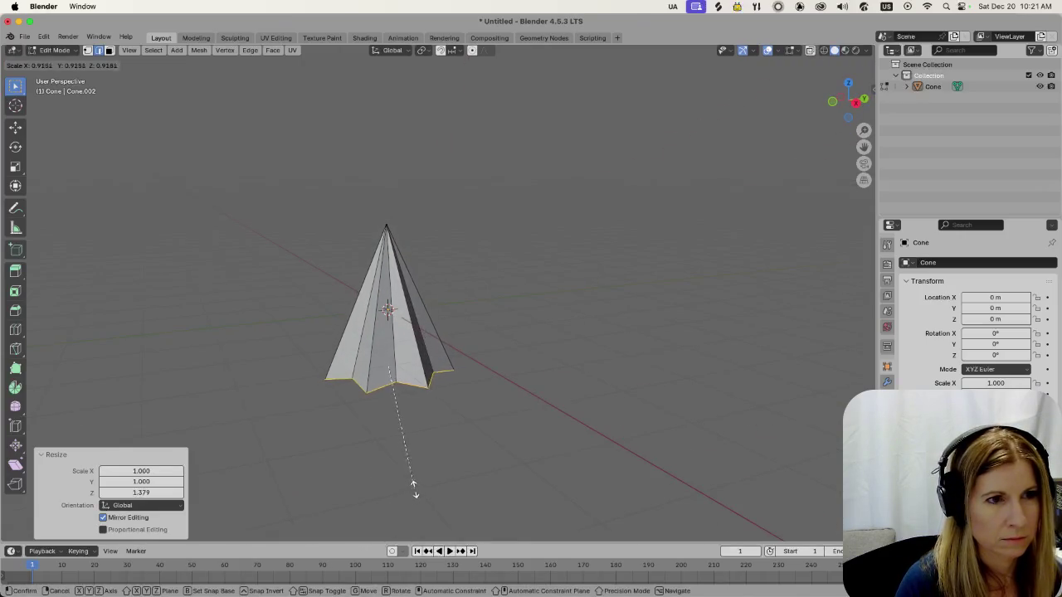
pyautogui.click(422, 476)
pyautogui.scroll(4, 535, 435)
pyautogui.click(534, 434)
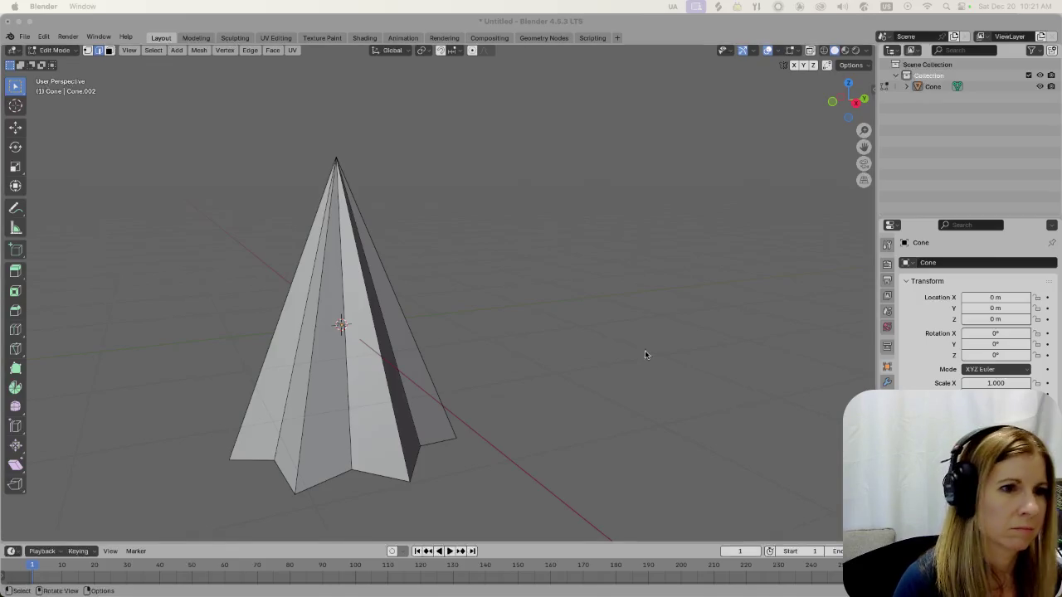
# Delete only the star-shaped base face so the cone is open underneath
pyautogui.moveTo(546, 387)
pyautogui.mouseDown(button='middle')
pyautogui.moveTo(343, 315)
pyautogui.moveTo(337, 359)
pyautogui.mouseUp(button='middle')
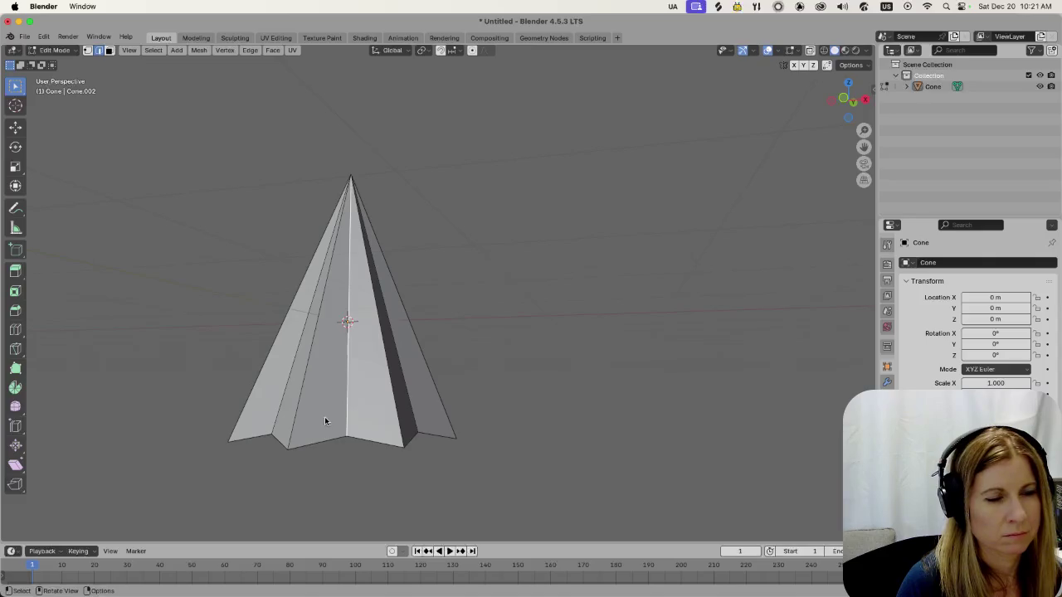
pyautogui.moveTo(480, 470)
pyautogui.mouseDown(button='middle')
pyautogui.moveTo(405, 410)
pyautogui.moveTo(433, 401)
pyautogui.moveTo(317, 434)
pyautogui.mouseUp(button='middle')
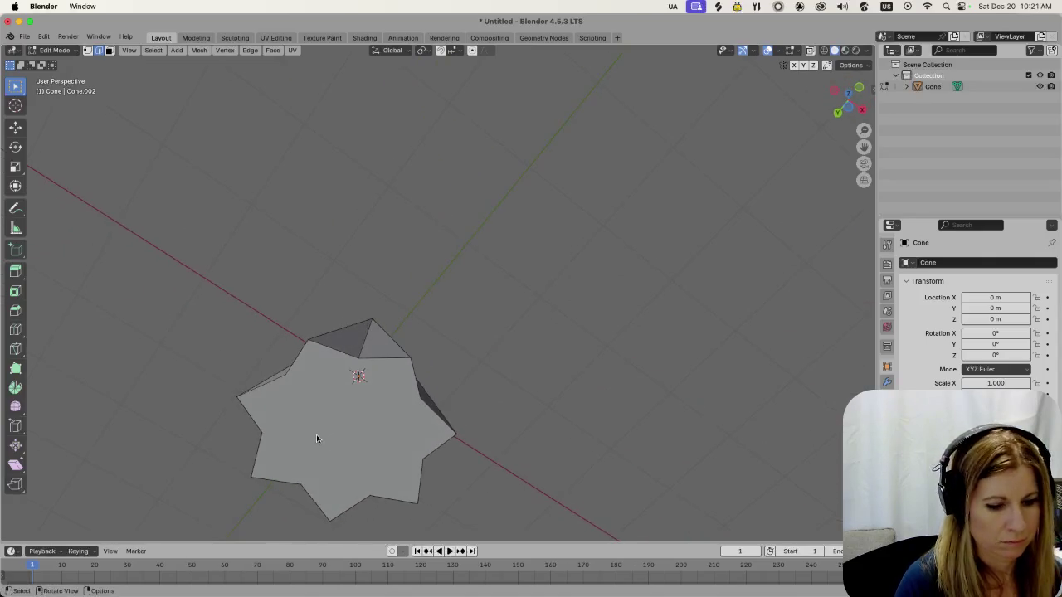
pyautogui.click(313, 434)
pyautogui.press('x')
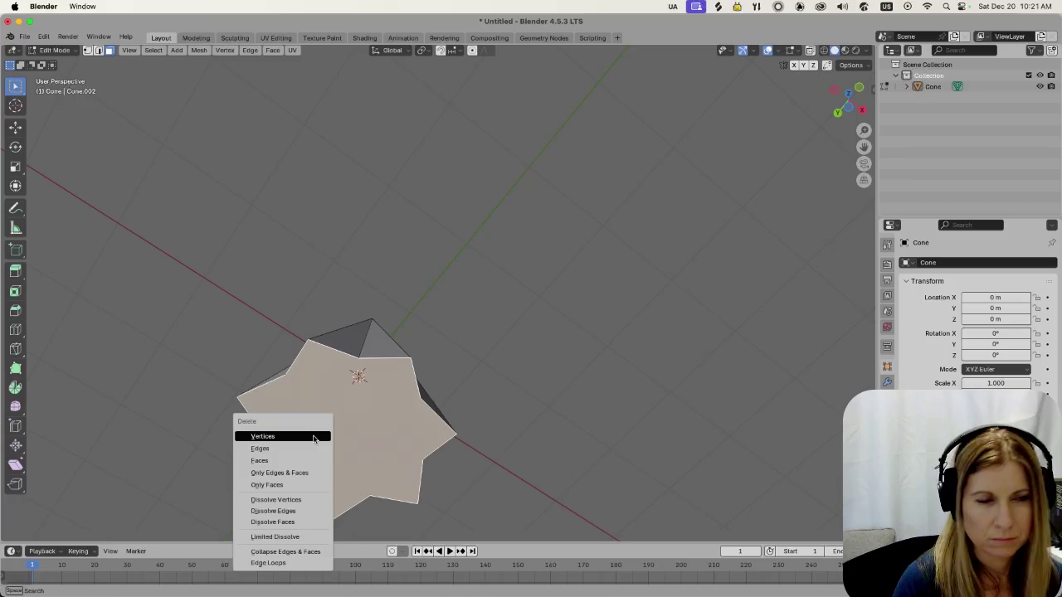
pyautogui.click(282, 460)
# Orbit back to a side view of the open cone and select the whole mesh
pyautogui.moveTo(495, 367)
pyautogui.mouseDown(button='middle')
pyautogui.moveTo(431, 414)
pyautogui.moveTo(417, 455)
pyautogui.moveTo(447, 422)
pyautogui.mouseUp(button='middle')
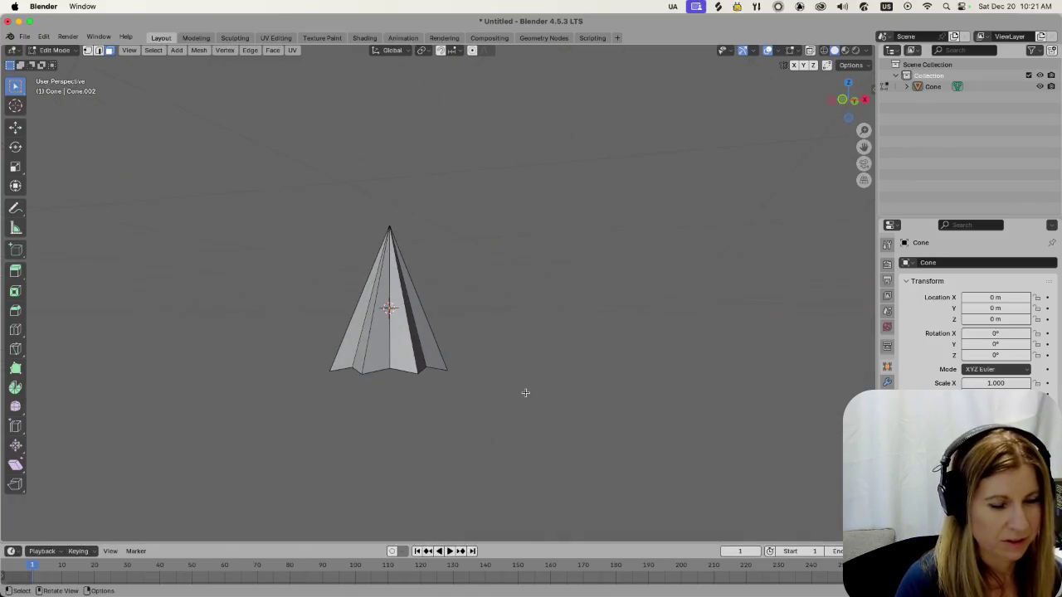
pyautogui.scroll(3, 524, 388)
pyautogui.moveTo(518, 345)
pyautogui.mouseDown(button='middle')
pyautogui.moveTo(569, 324)
pyautogui.moveTo(539, 345)
pyautogui.mouseUp(button='middle')
pyautogui.press('a')
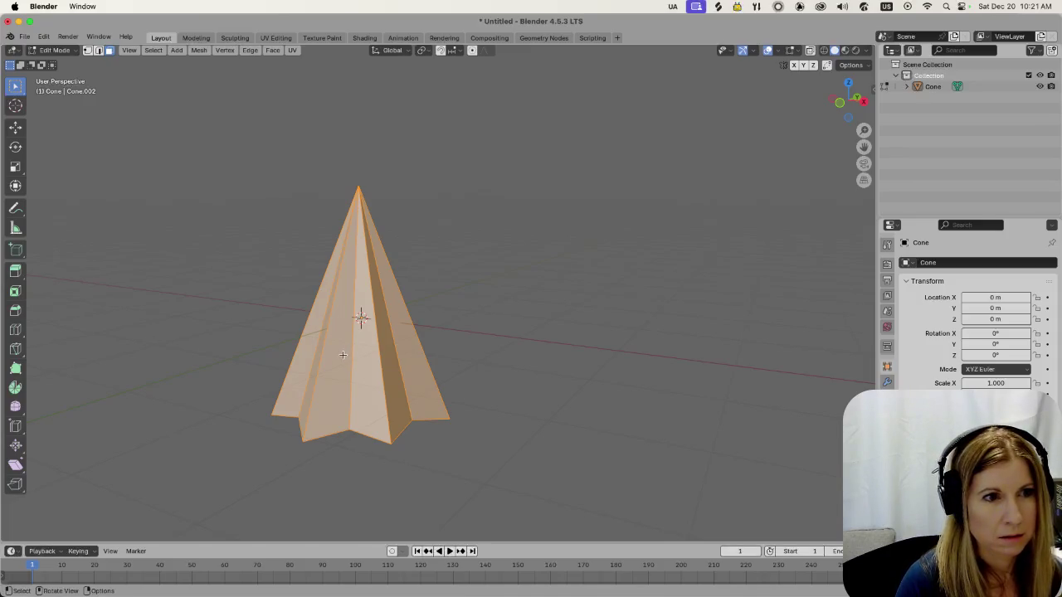
# Try duplicating and sliding the cone, then undo the attempt and deselect everything
pyautogui.click(502, 369)
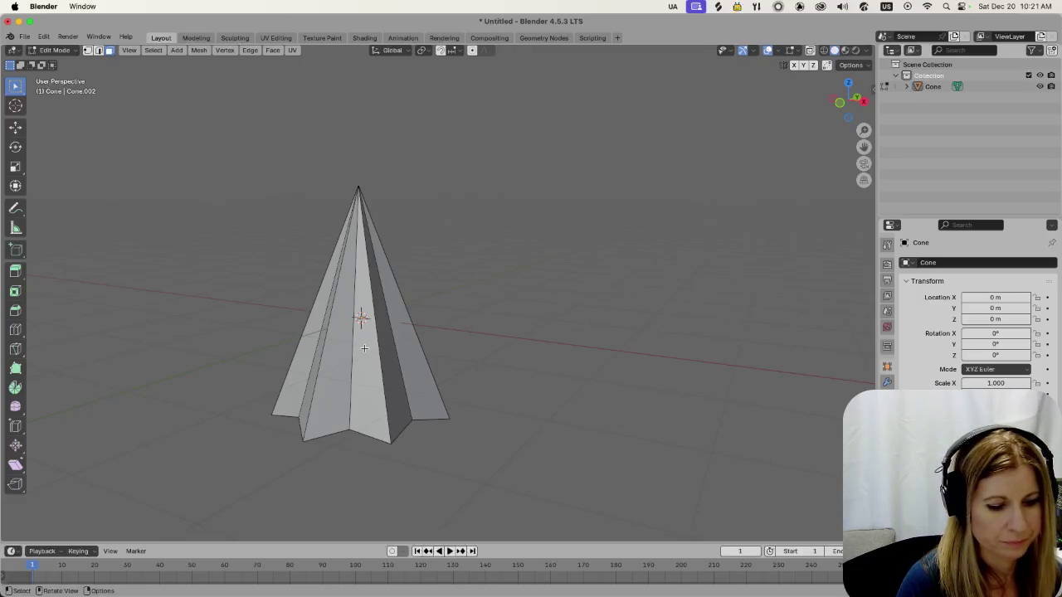
pyautogui.press('a')
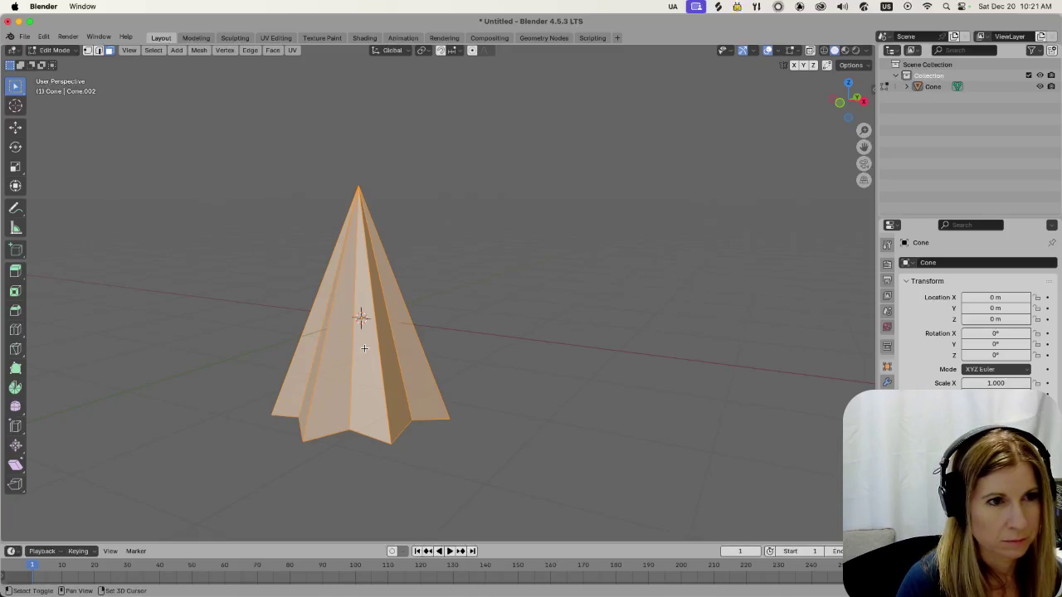
pyautogui.press('g')
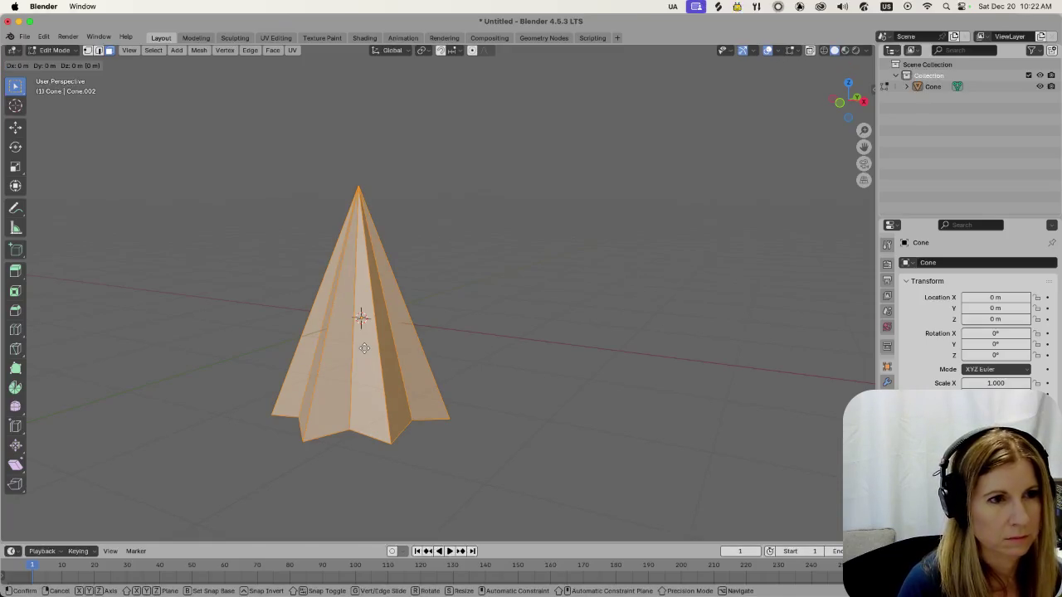
pyautogui.press('g')
pyautogui.click(362, 406)
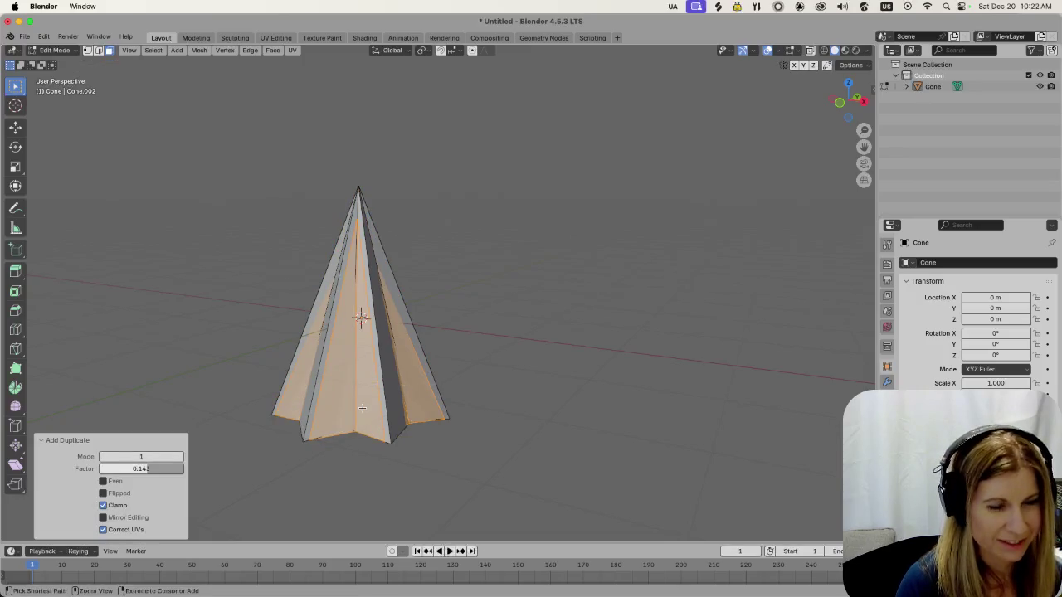
pyautogui.press('a')
pyautogui.hotkey('alt', 'a')
# Duplicate the whole cone and move the copy 0.69 m down along Z as a second tier
pyautogui.press('a')
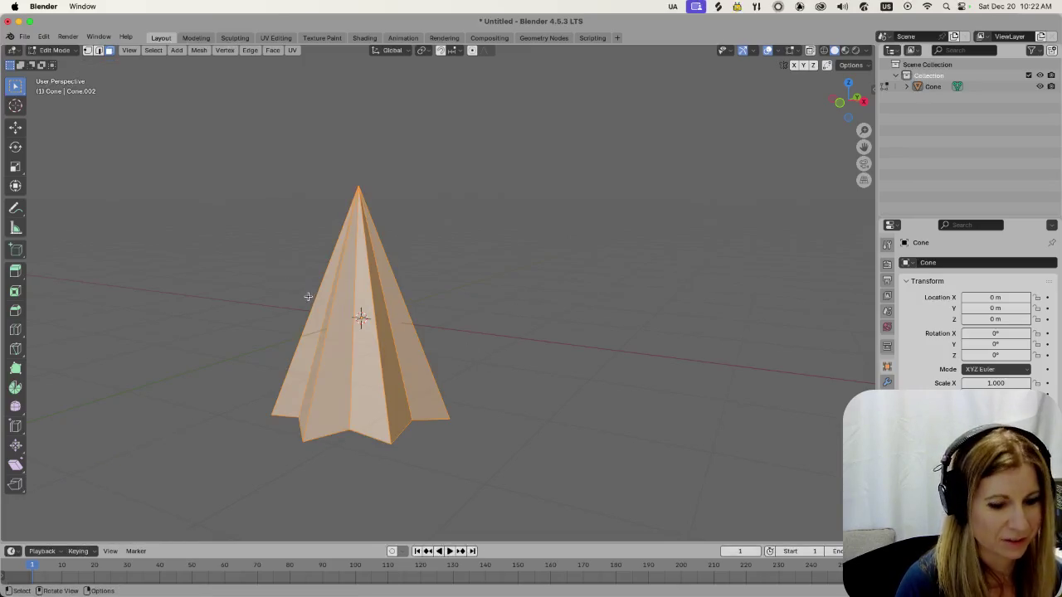
pyautogui.press('g')
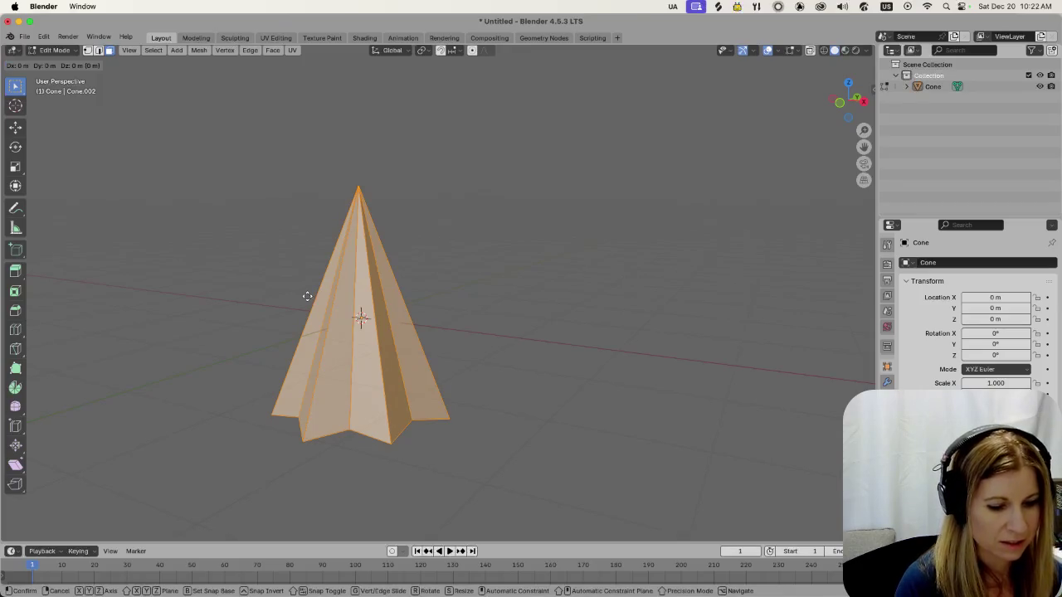
pyautogui.rightClick(307, 296)
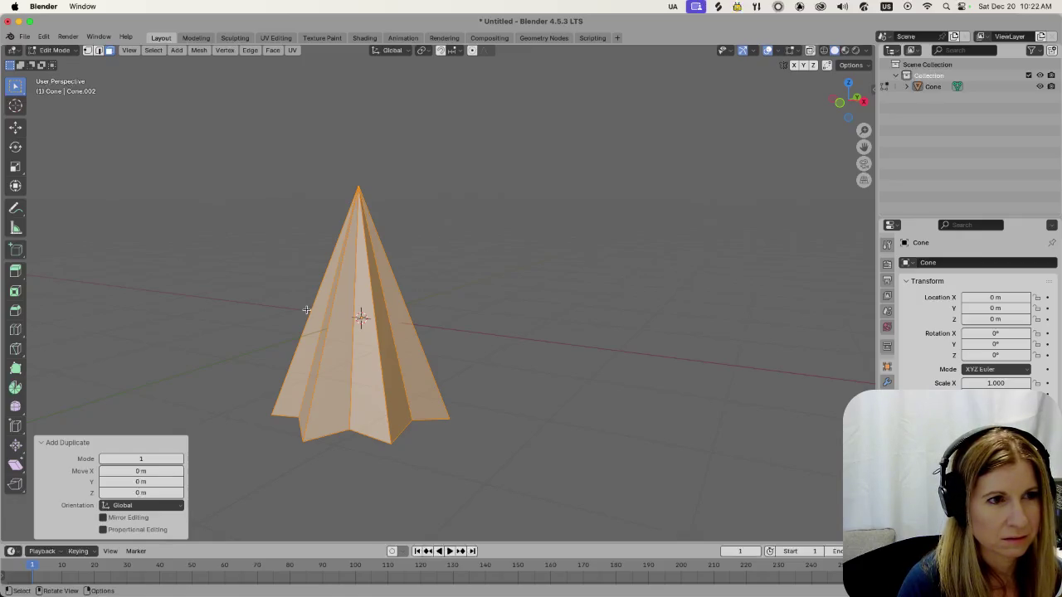
pyautogui.press('g')
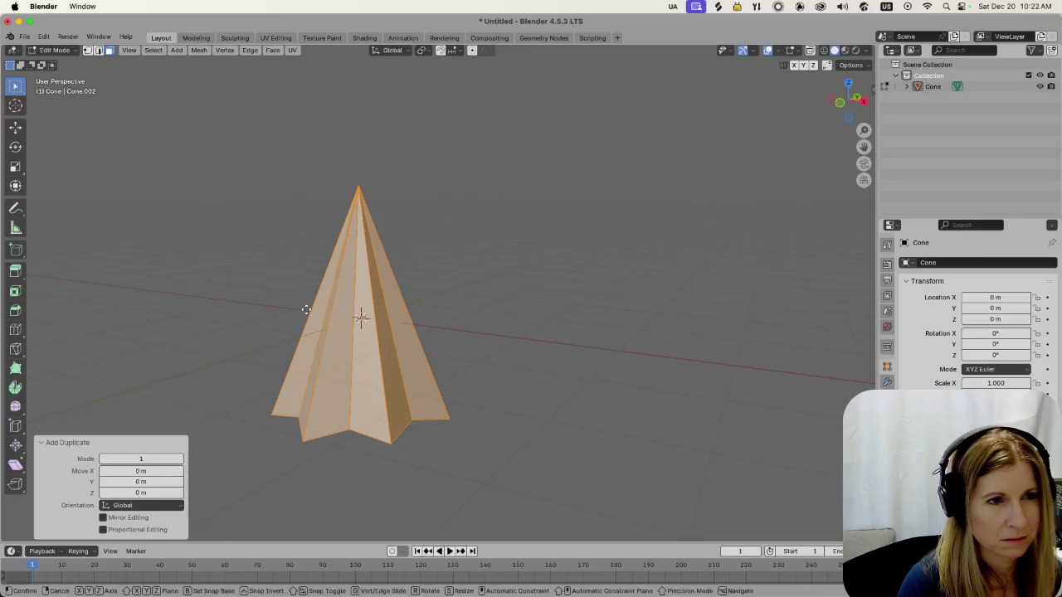
pyautogui.press('z')
pyautogui.click(443, 352)
pyautogui.moveTo(443, 351)
pyautogui.mouseDown(button='middle')
pyautogui.moveTo(444, 305)
pyautogui.moveTo(495, 333)
pyautogui.mouseUp(button='middle')
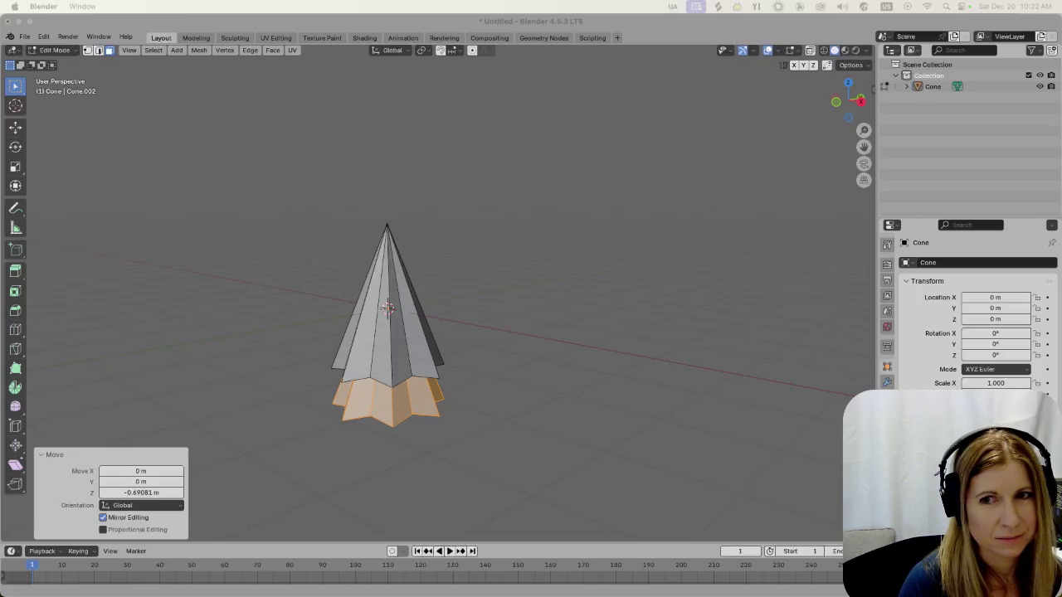
pyautogui.click(479, 450)
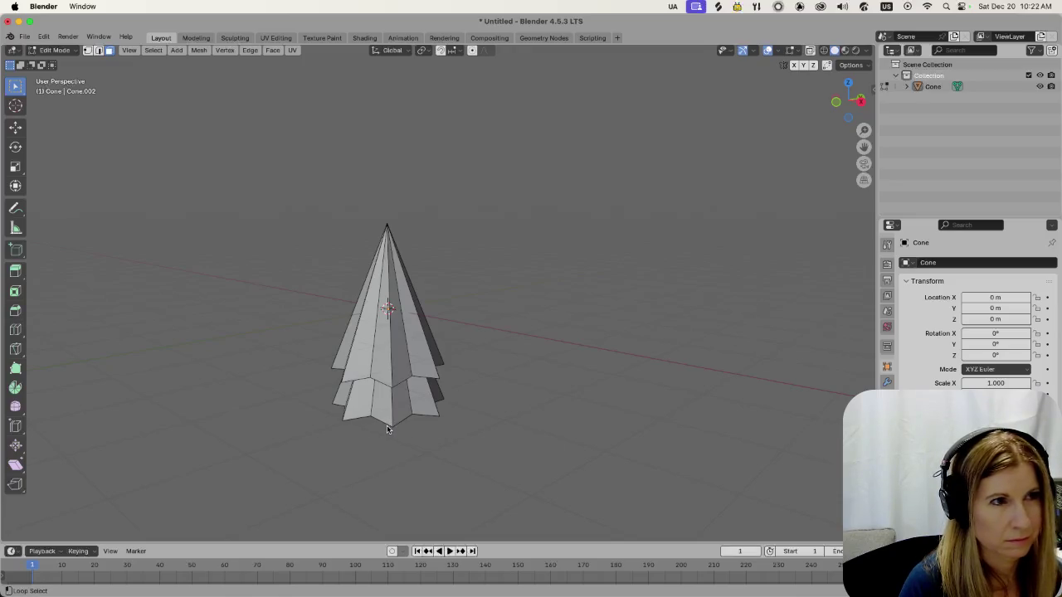
# In edge mode, scale the lower tier's bottom rim loop outward
pyautogui.press('2')
pyautogui.keyDown('alt'); pyautogui.click(384, 425); pyautogui.keyUp('alt')
pyautogui.press('s')
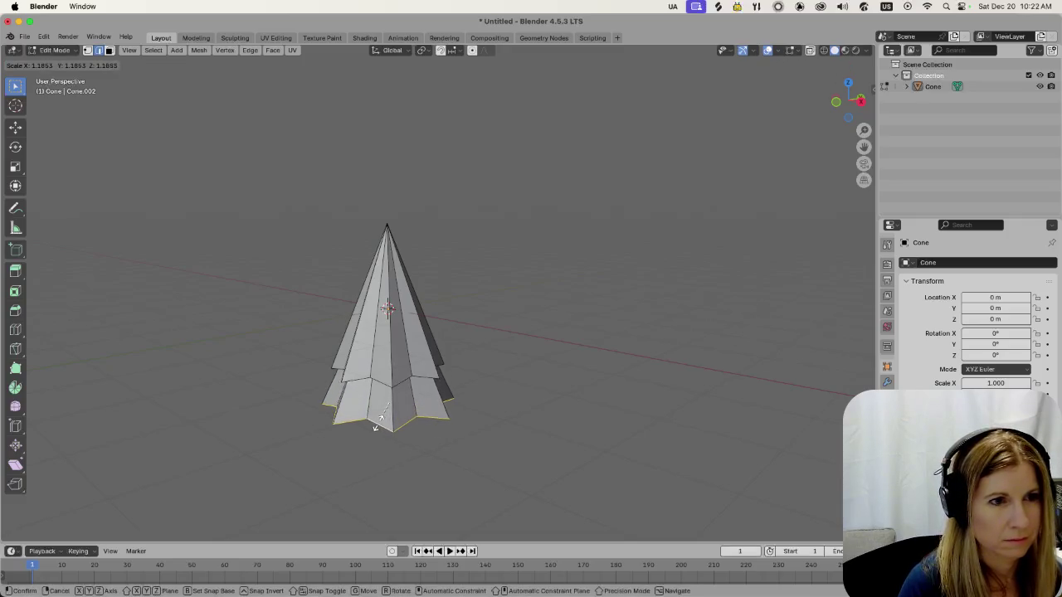
pyautogui.click(372, 427)
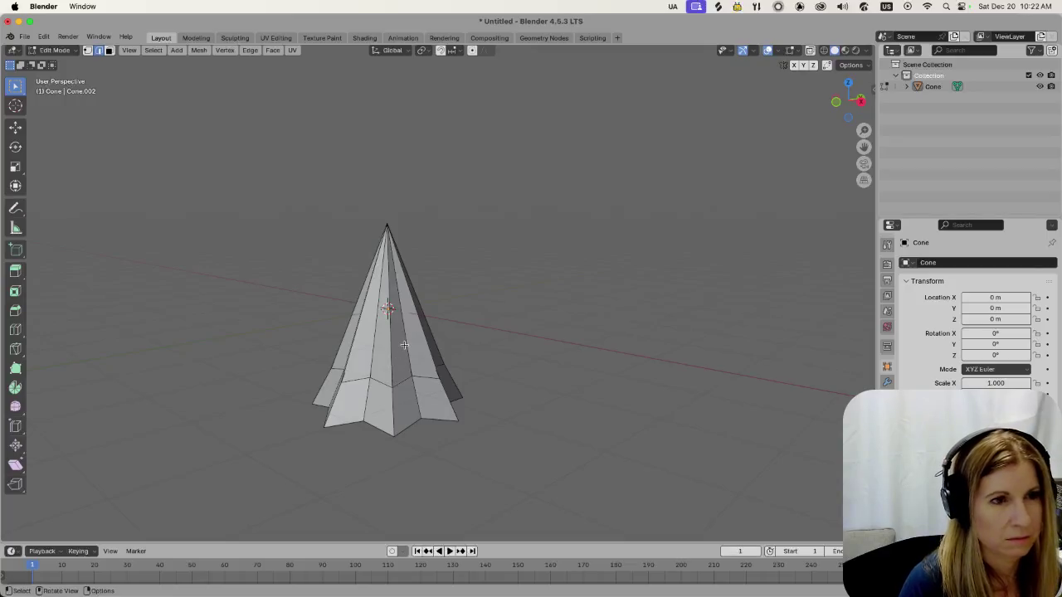
# Select the upper cone and, after undoing trial resizes, squash its height to 0.760
pyautogui.press('l')
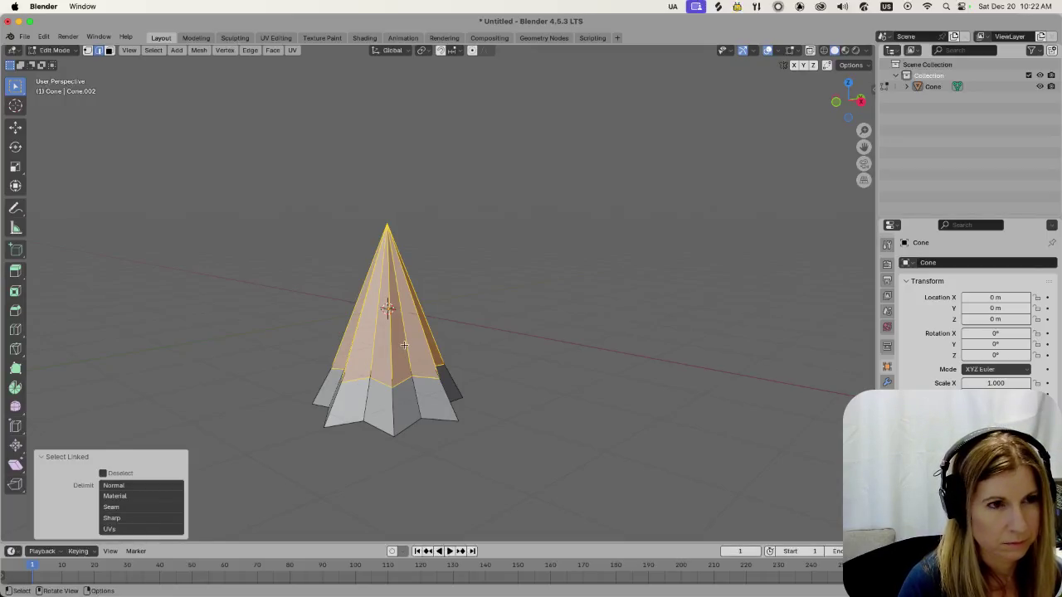
pyautogui.press('s')
pyautogui.click(408, 340)
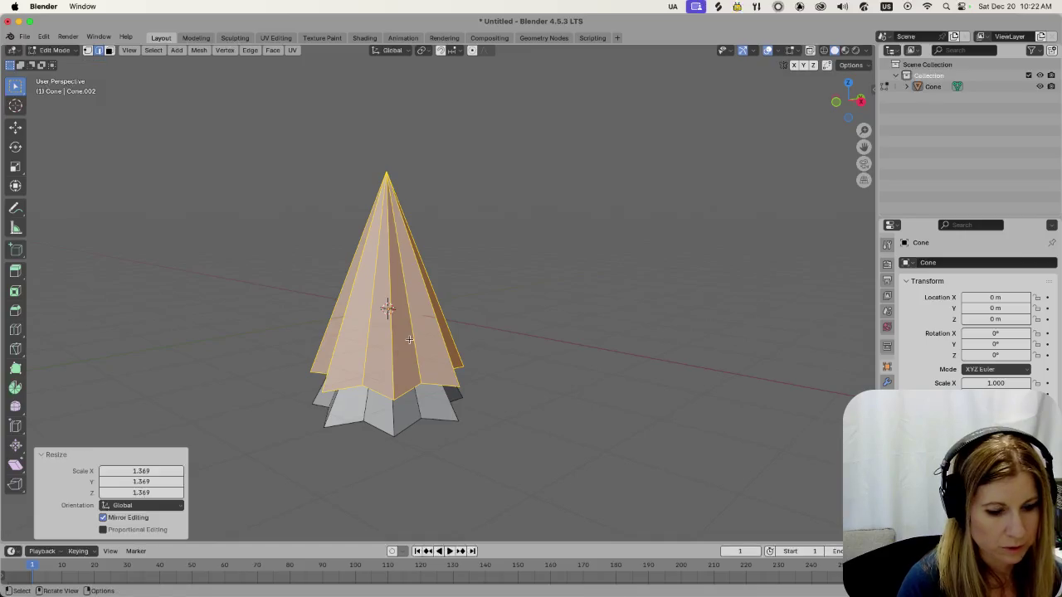
pyautogui.hotkey('ctrl', 'z')
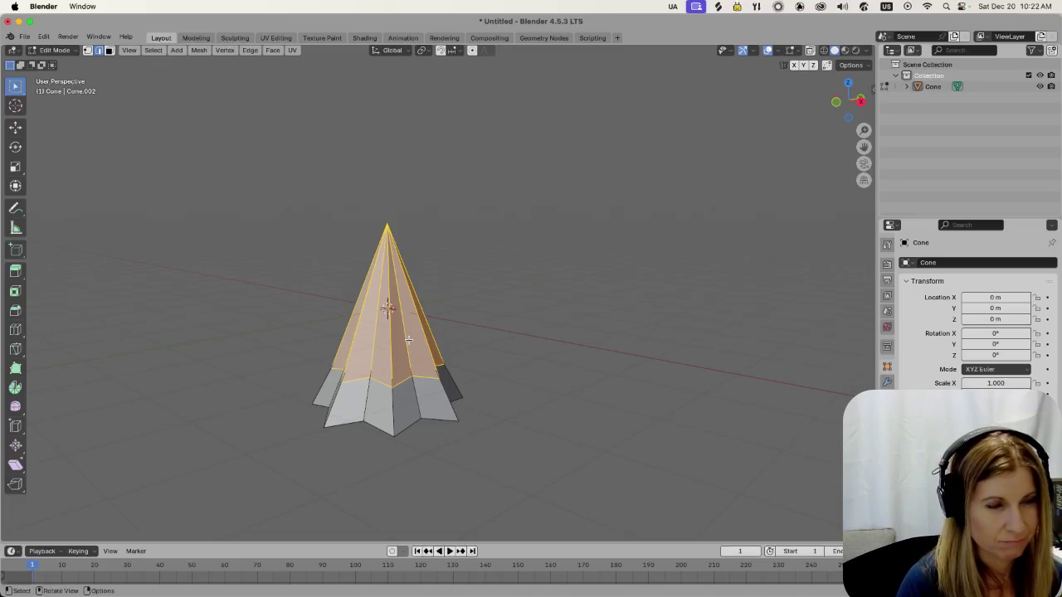
pyautogui.press('s')
pyautogui.press('y')
pyautogui.click(409, 338)
pyautogui.hotkey('ctrl', 'z')
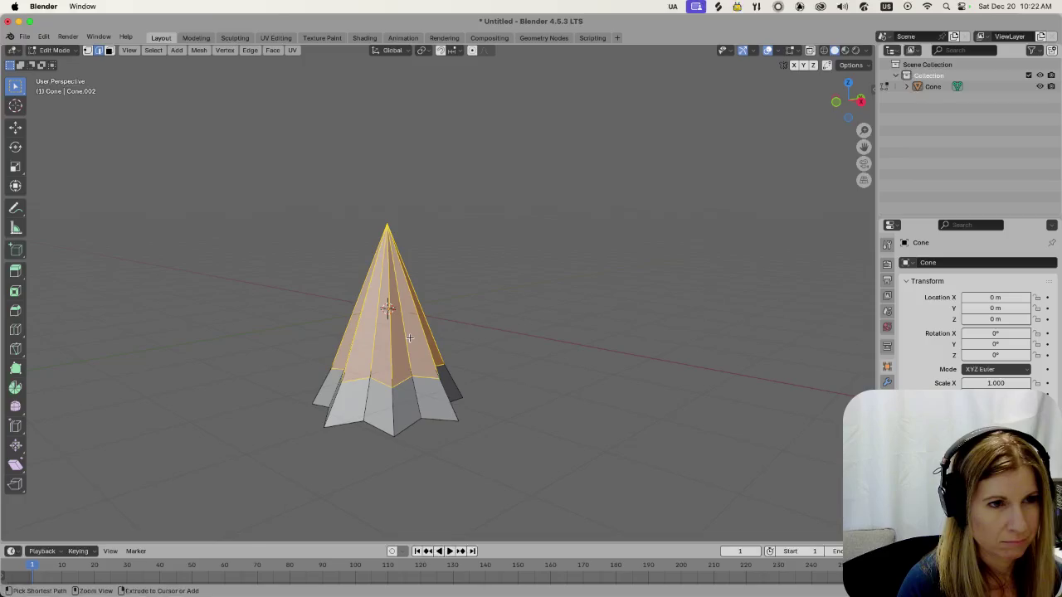
pyautogui.press('s')
pyautogui.press('z')
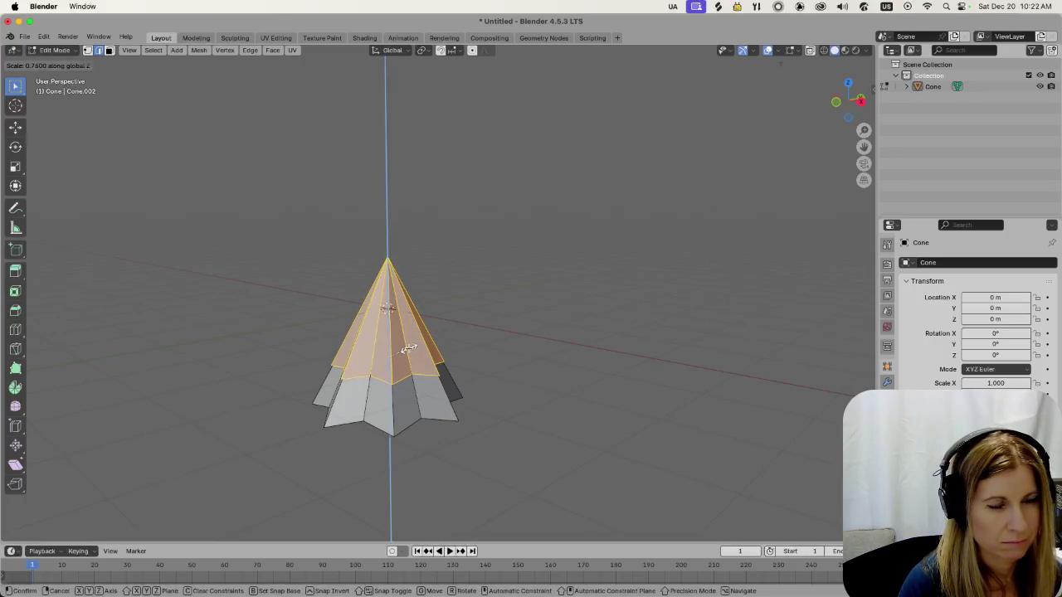
pyautogui.click(407, 348)
# Raise the upper cone slightly and shorten its height further to 0.948, then 0.804
pyautogui.press('g')
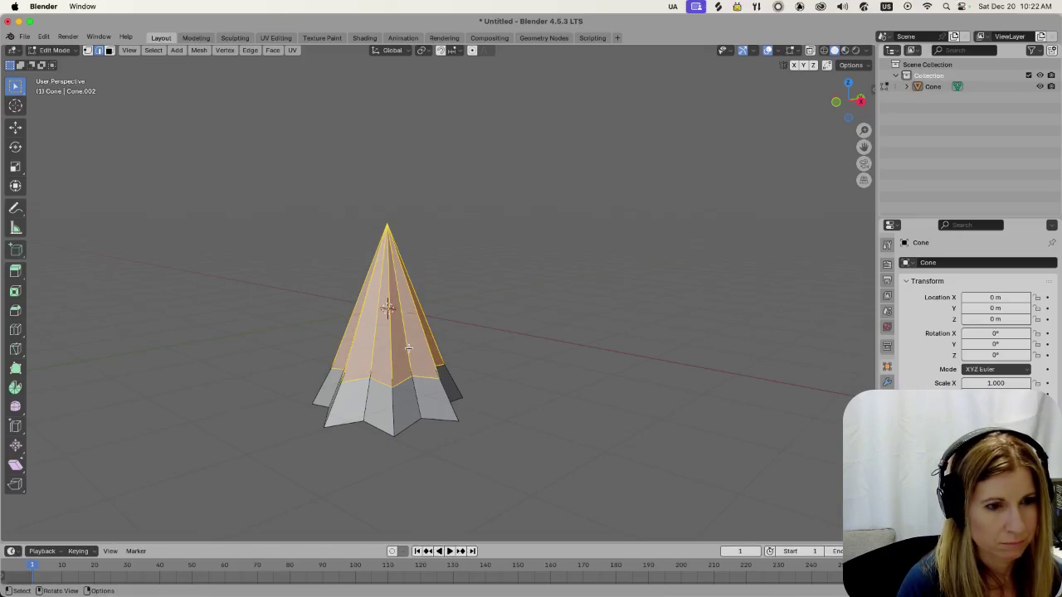
pyautogui.press('z')
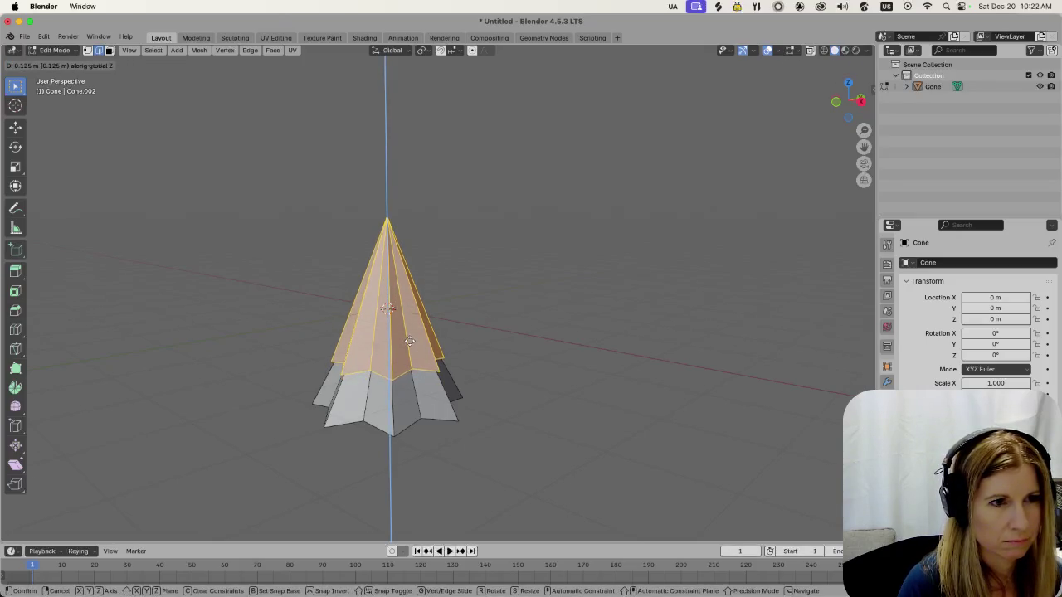
pyautogui.click(409, 342)
pyautogui.press('s')
pyautogui.press('z')
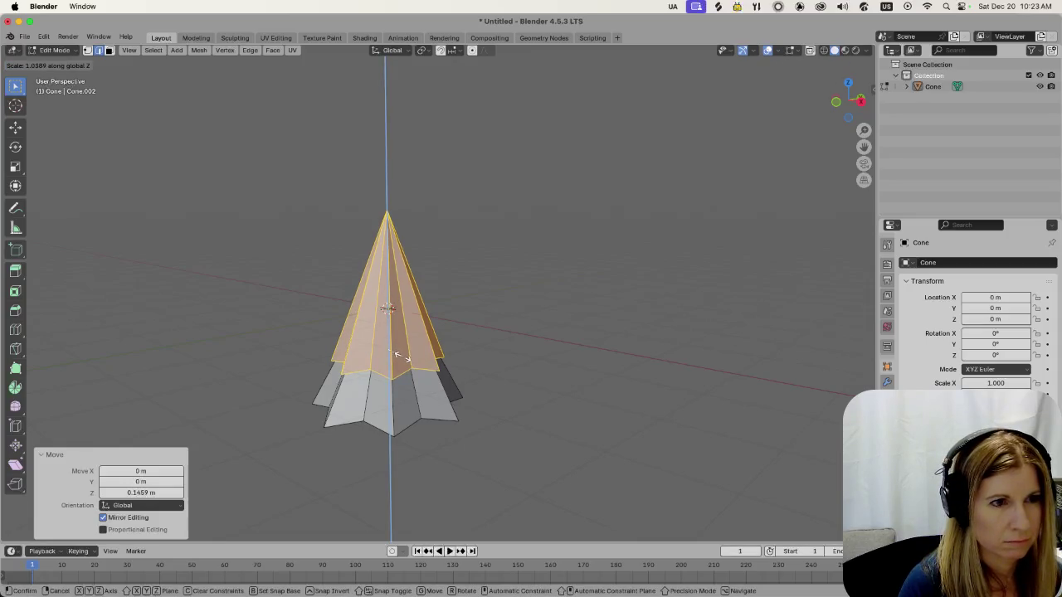
pyautogui.click(401, 355)
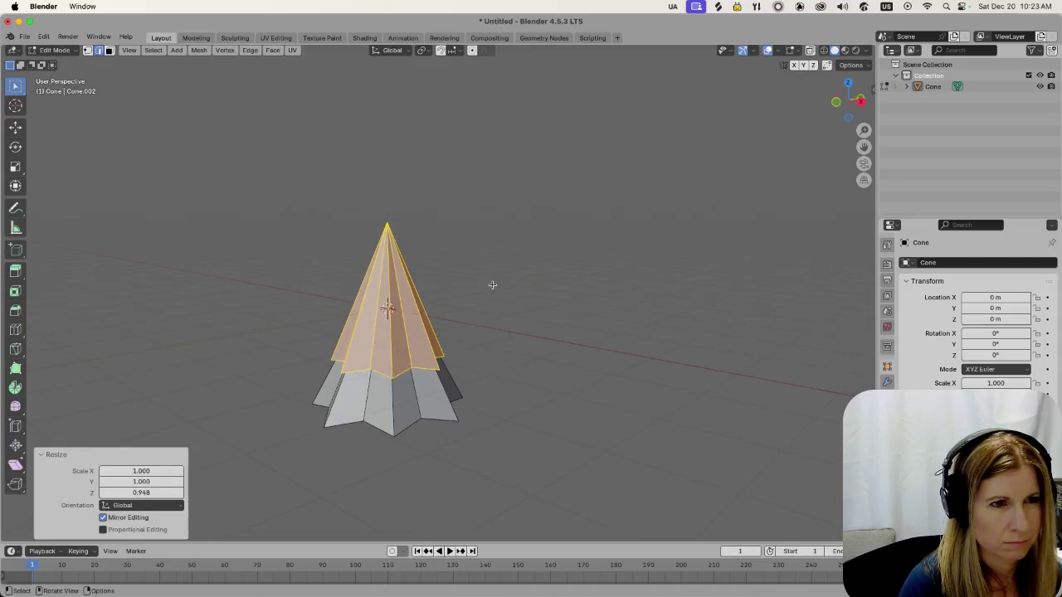
pyautogui.press('s')
pyautogui.press('z')
pyautogui.click(481, 316)
# Lift the upper cone 0.22432 m along Z and clear the selection
pyautogui.moveTo(529, 356)
pyautogui.mouseDown(button='middle')
pyautogui.moveTo(547, 360)
pyautogui.moveTo(535, 360)
pyautogui.moveTo(525, 398)
pyautogui.mouseUp(button='middle')
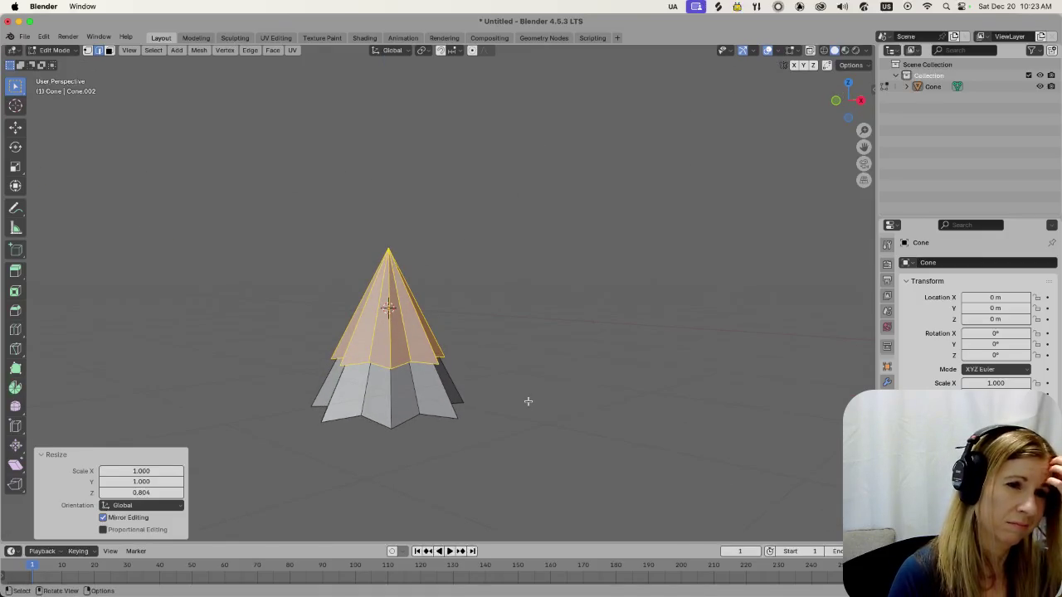
pyautogui.press('g')
pyautogui.press('z')
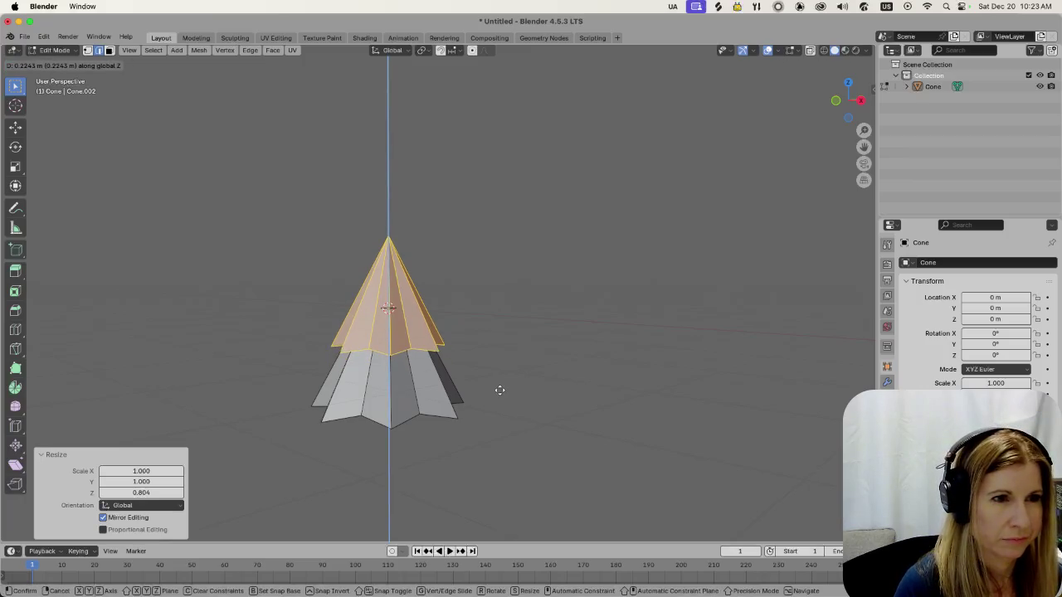
pyautogui.click(500, 389)
pyautogui.moveTo(514, 331); pyautogui.dragTo(519, 362, button='middle')
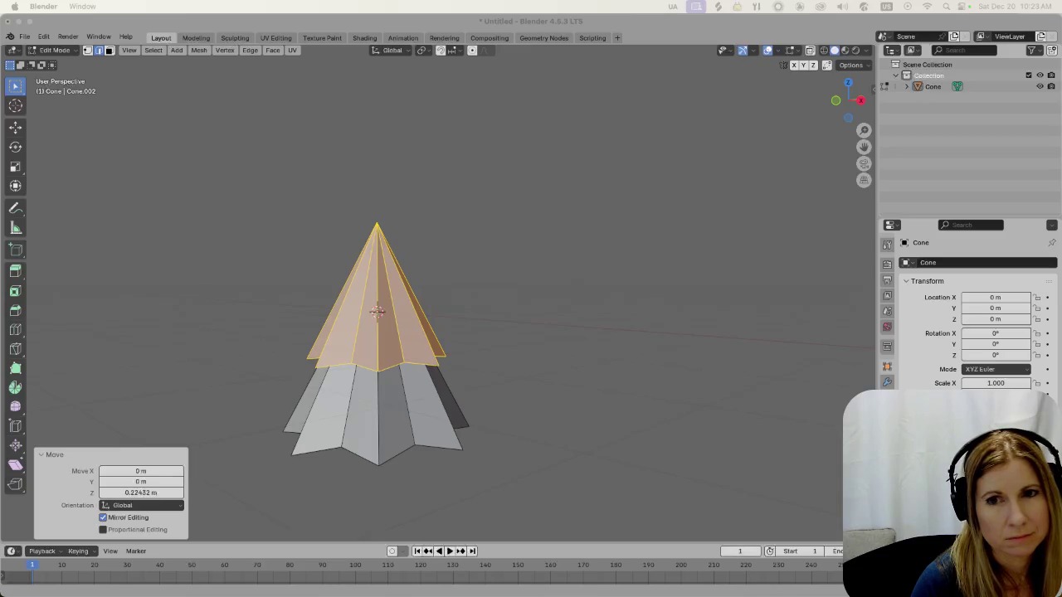
pyautogui.click(619, 412)
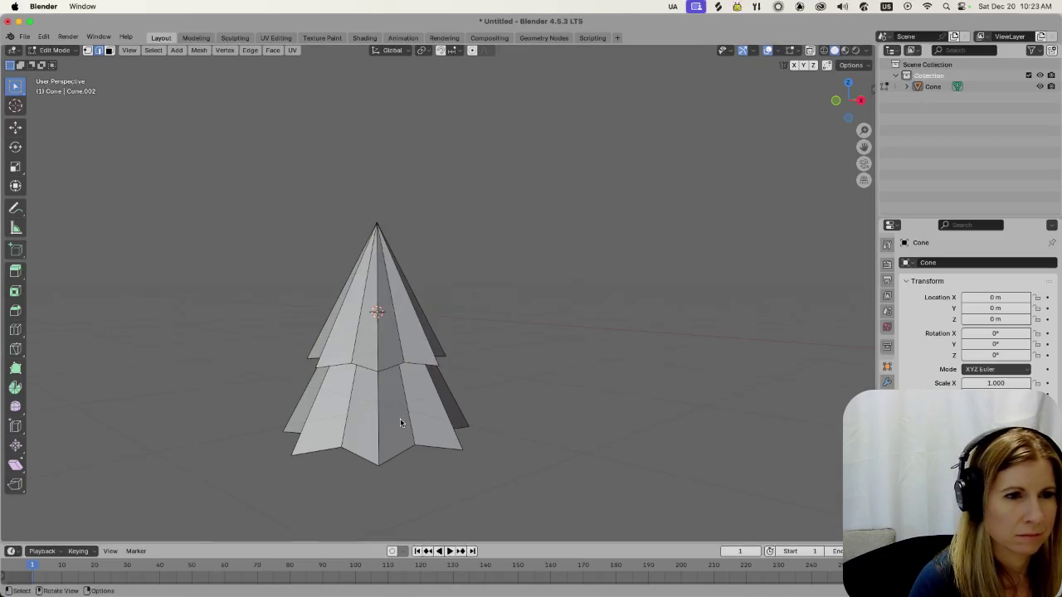
# Duplicate the lower tier, drop the copy 0.85298 m along Z, and enlarge it slightly
pyautogui.press('l')
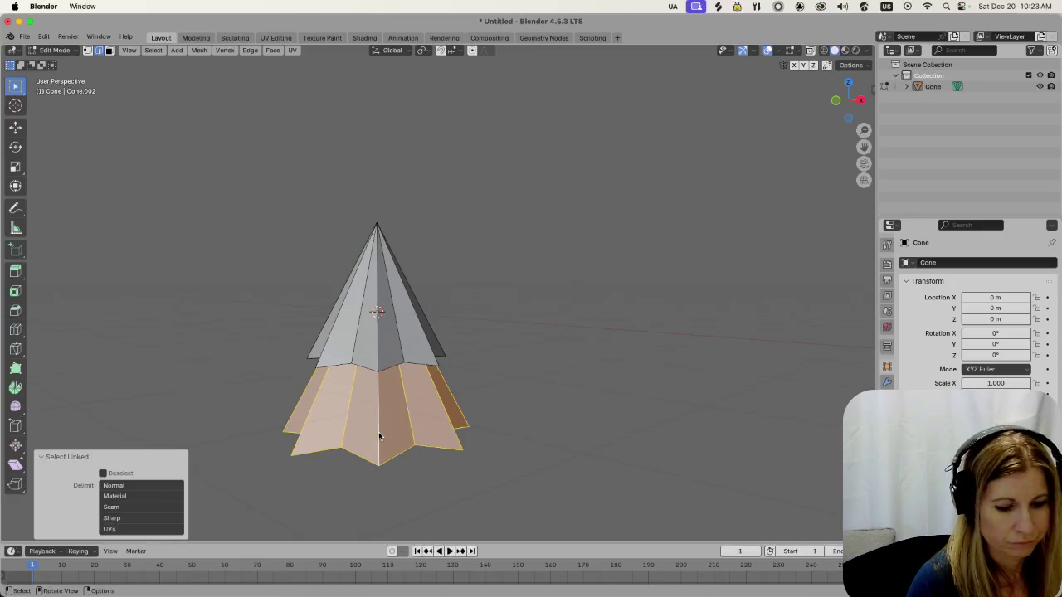
pyautogui.scroll(-2, 377, 434)
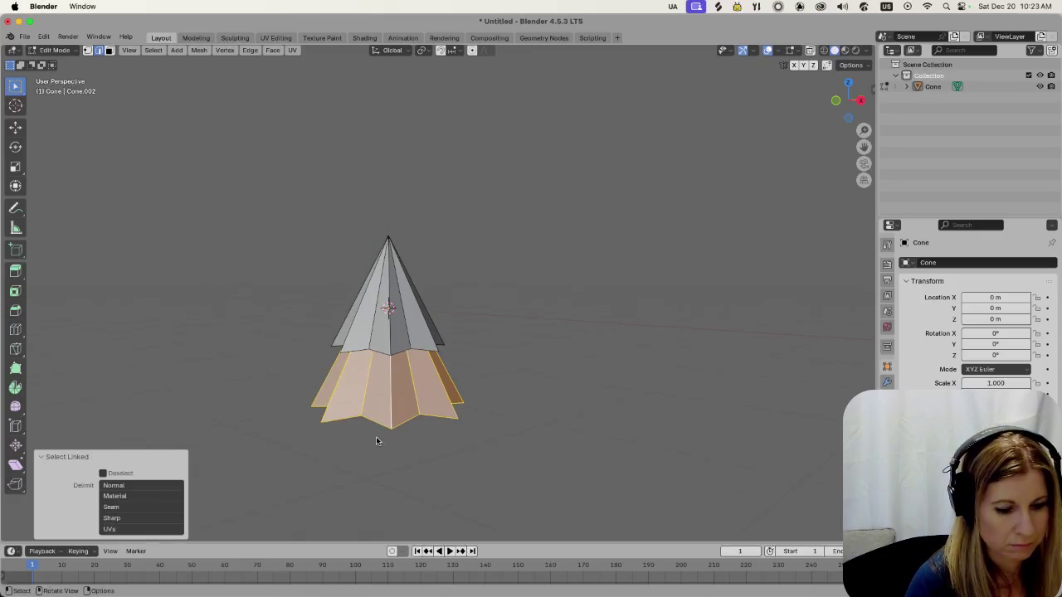
pyautogui.press('g')
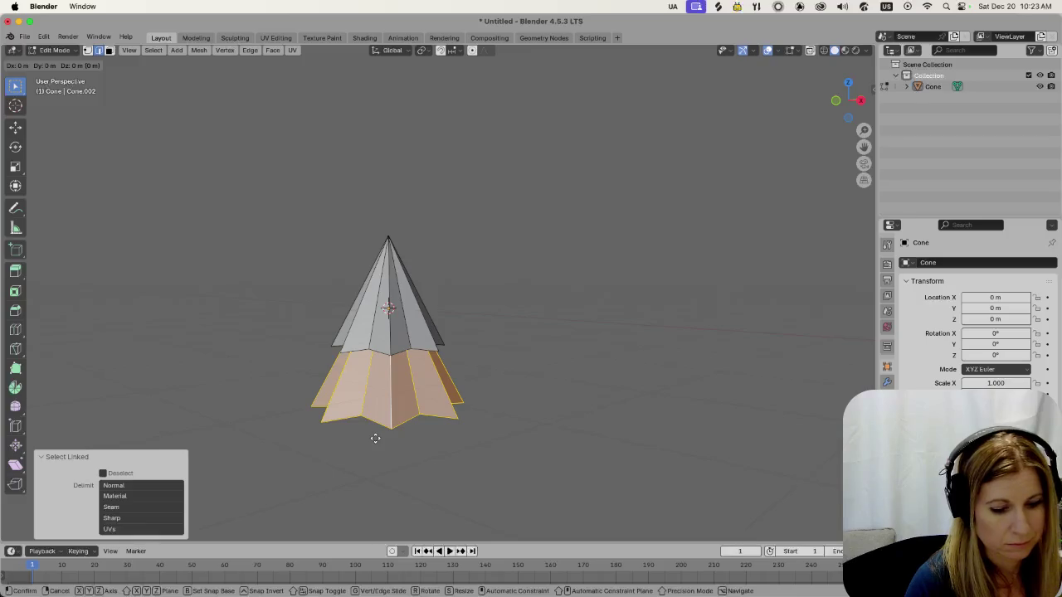
pyautogui.rightClick(375, 438)
pyautogui.press('g')
pyautogui.press('z')
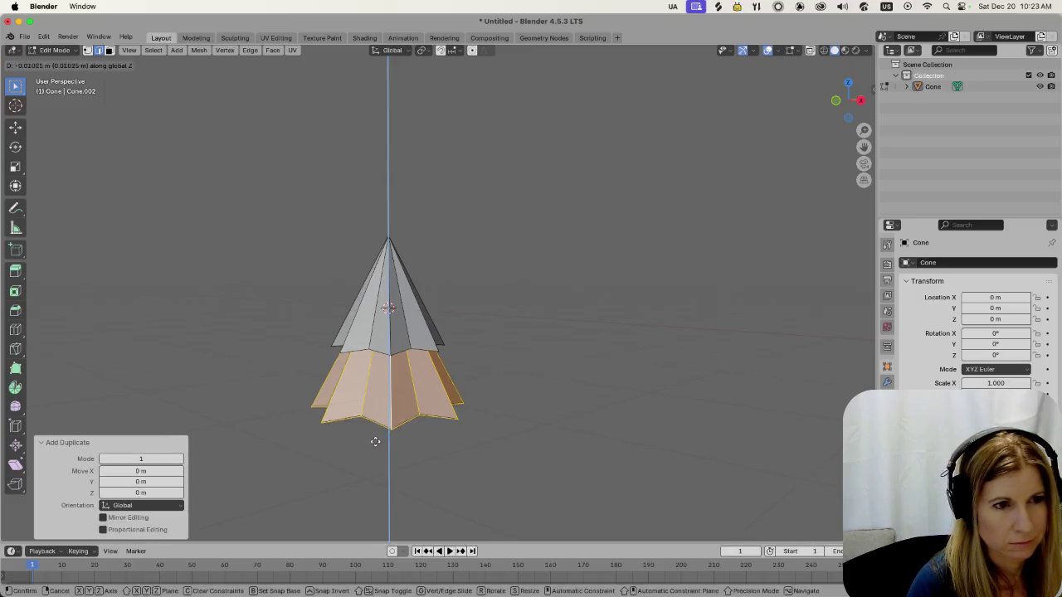
pyautogui.click(374, 484)
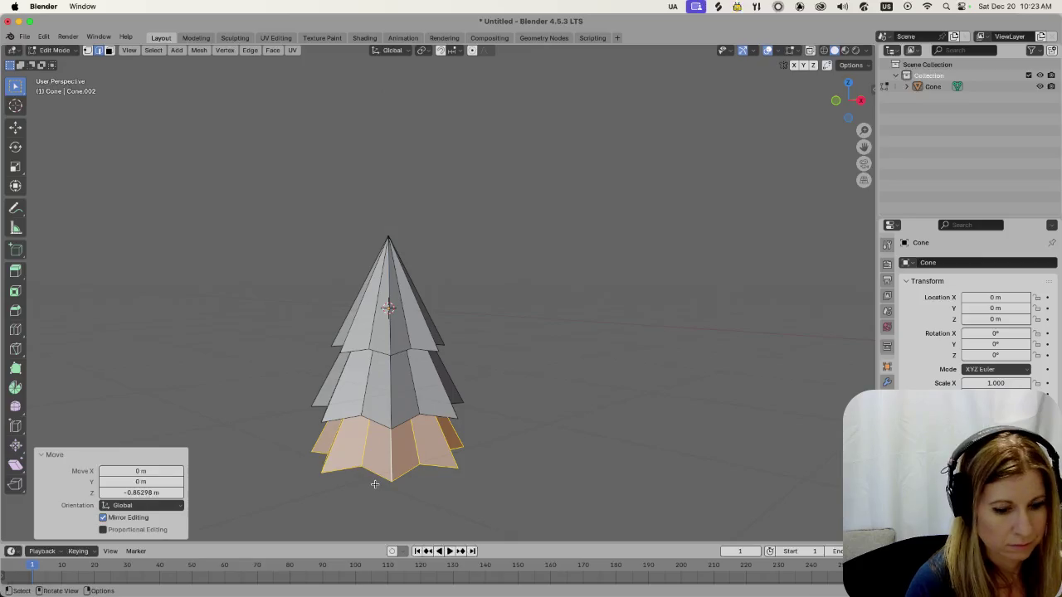
pyautogui.press('s')
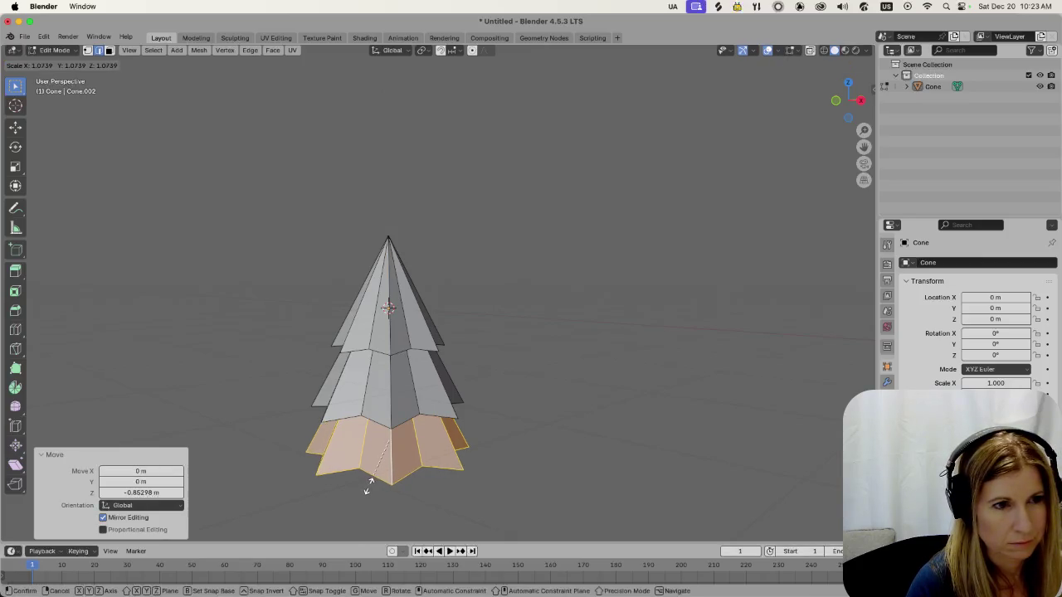
pyautogui.click(361, 487)
pyautogui.click(618, 396)
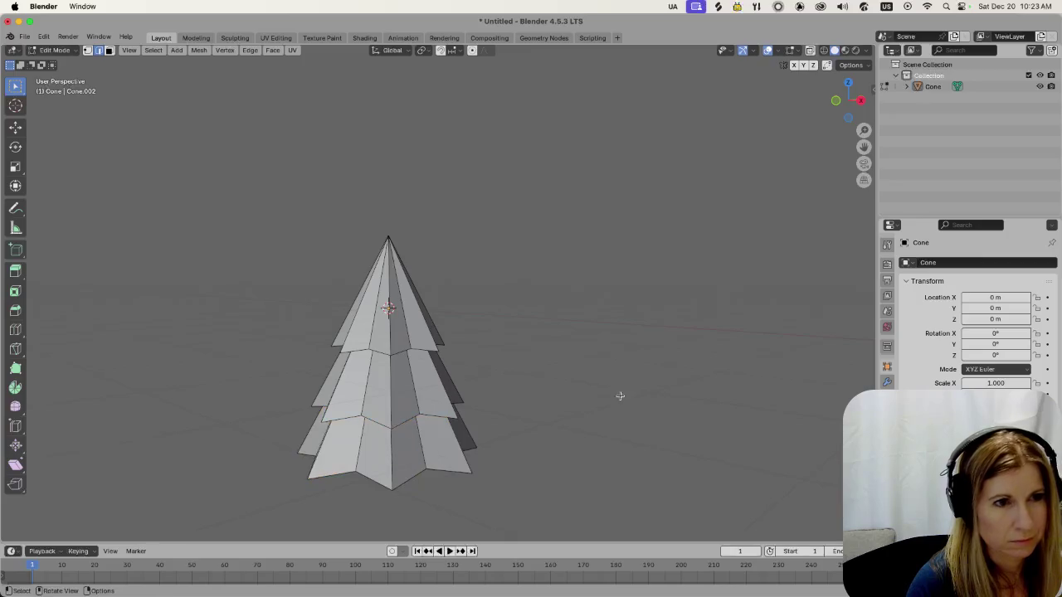
pyautogui.scroll(-2, 515, 396)
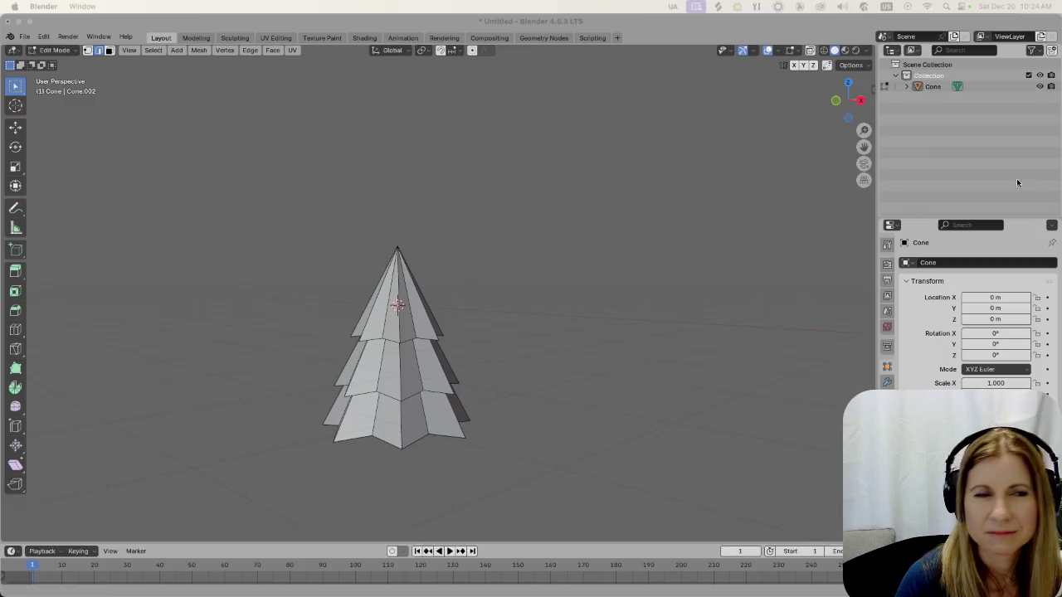
pyautogui.click(502, 209)
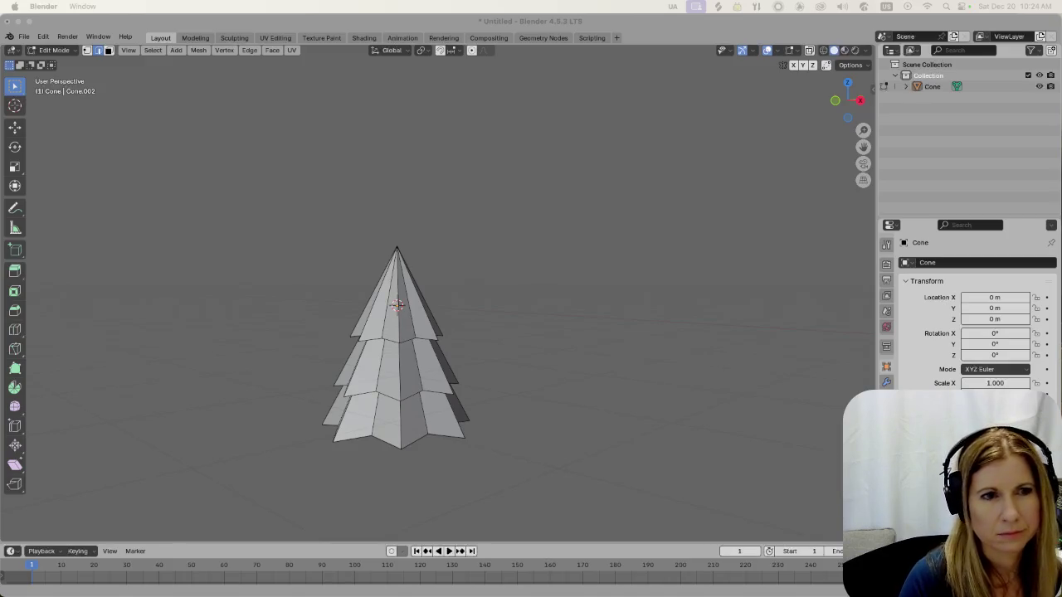
pyautogui.click(544, 320)
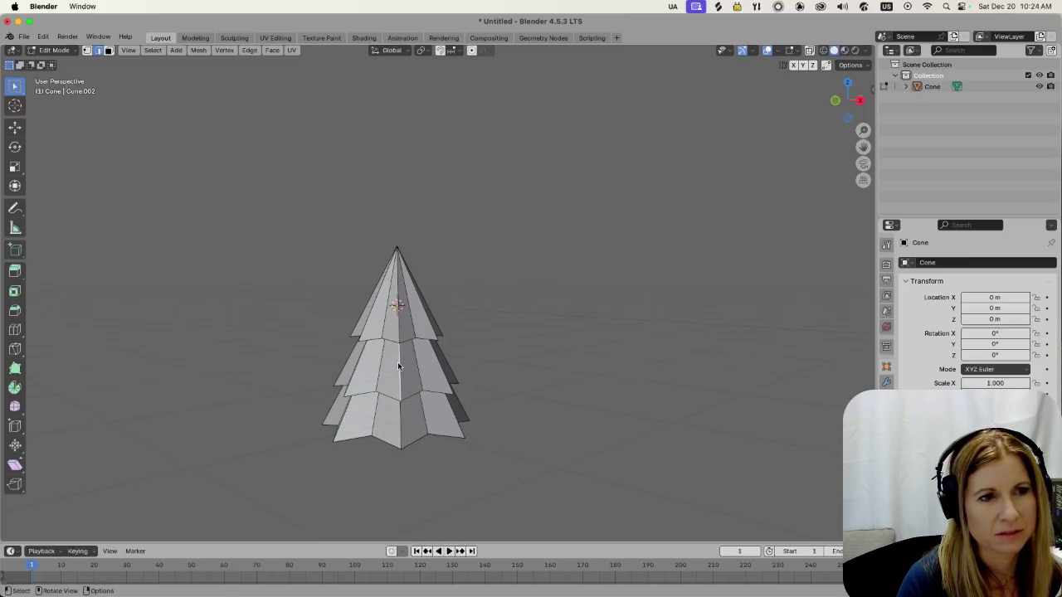
pyautogui.click(396, 305)
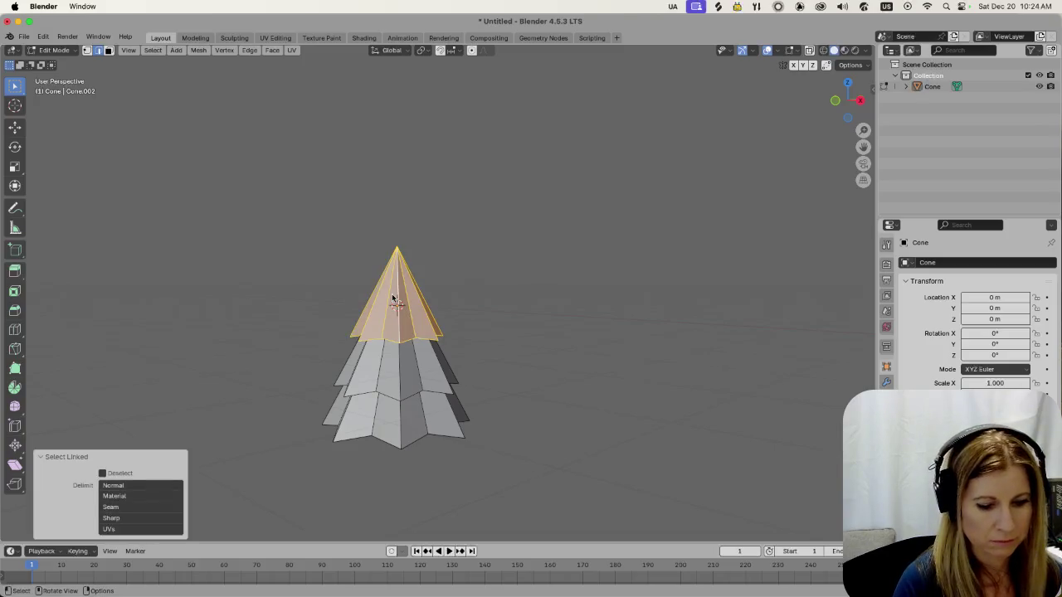
# Enlarge the top tier slightly and move it down along Z
pyautogui.press('s')
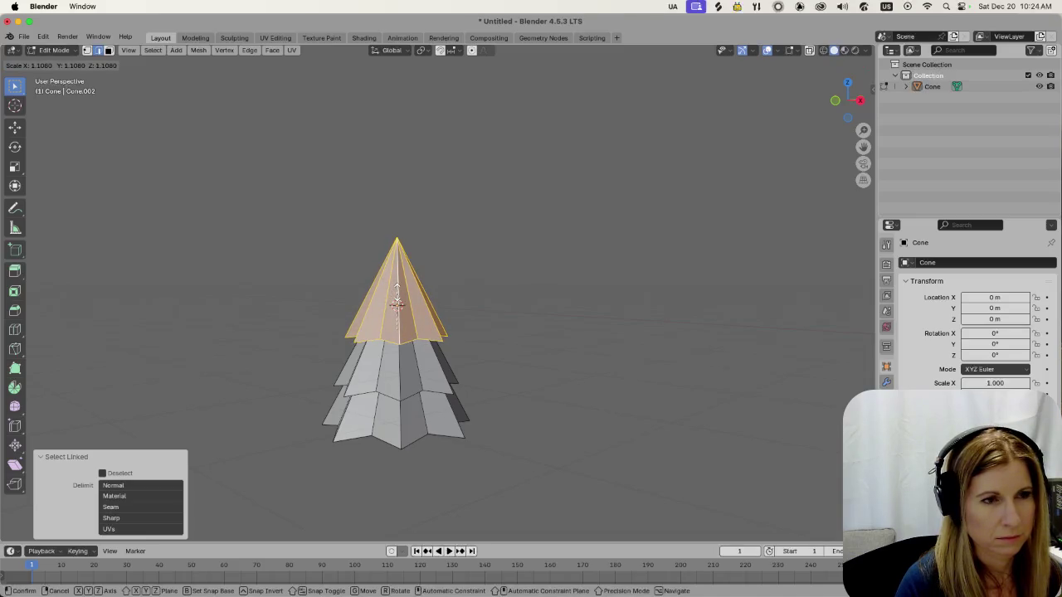
pyautogui.click(397, 290)
pyautogui.press('g')
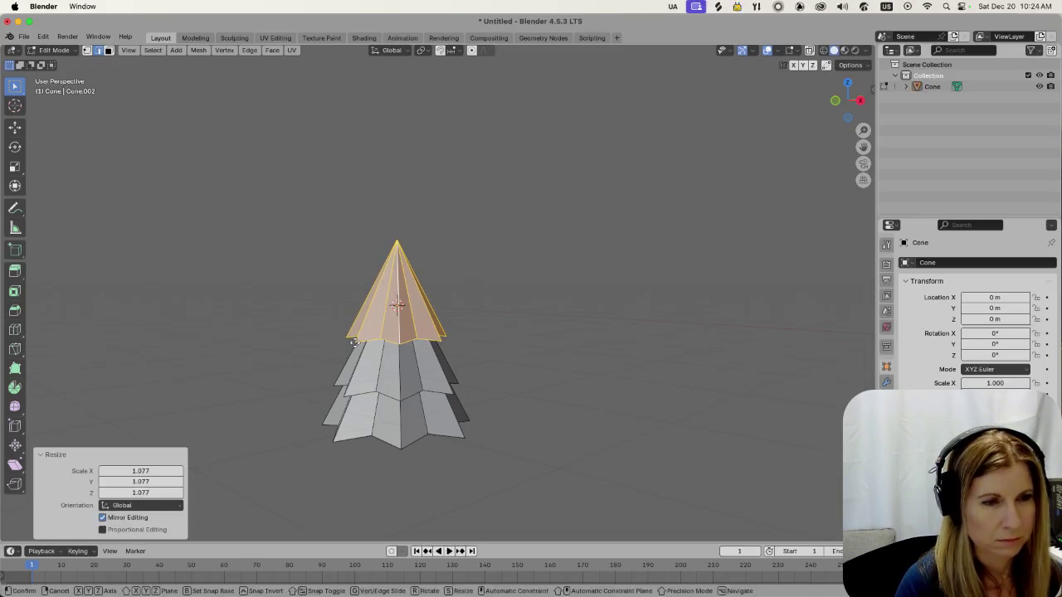
pyautogui.press('z')
pyautogui.click(495, 327)
pyautogui.click(495, 328)
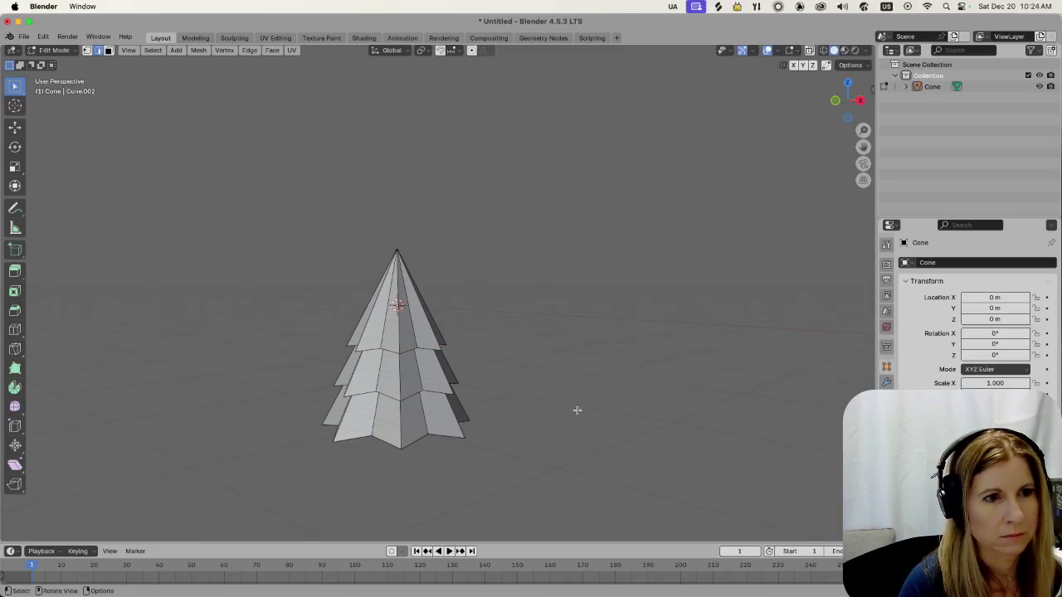
pyautogui.moveTo(583, 439)
pyautogui.mouseDown(button='middle')
pyautogui.moveTo(752, 445)
pyautogui.moveTo(616, 464)
pyautogui.mouseUp(button='middle')
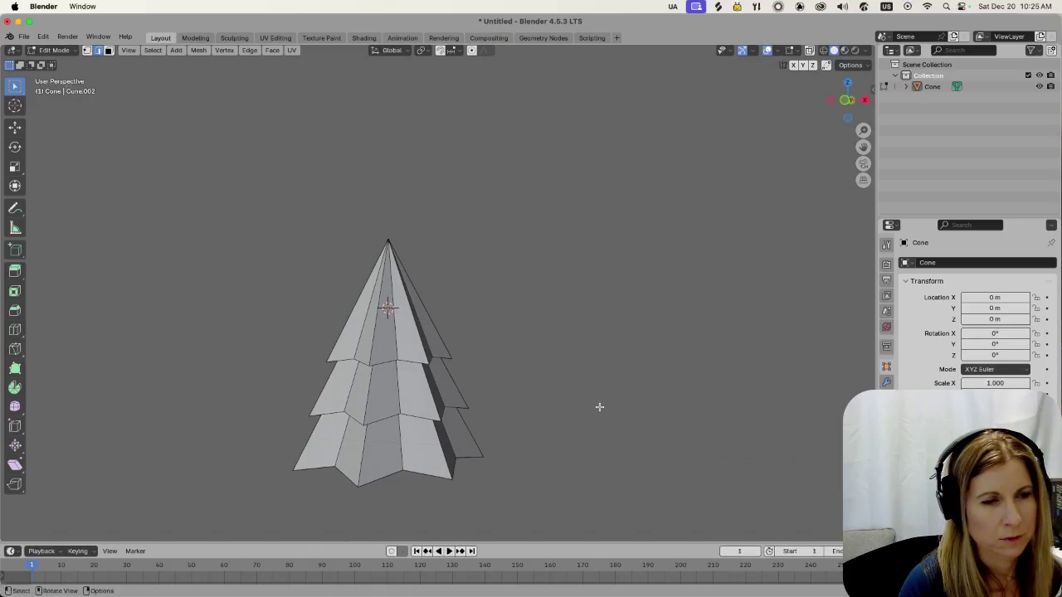
# Duplicate the bottom tier, drop the copy below the tree, and scale it wider
pyautogui.press('l')
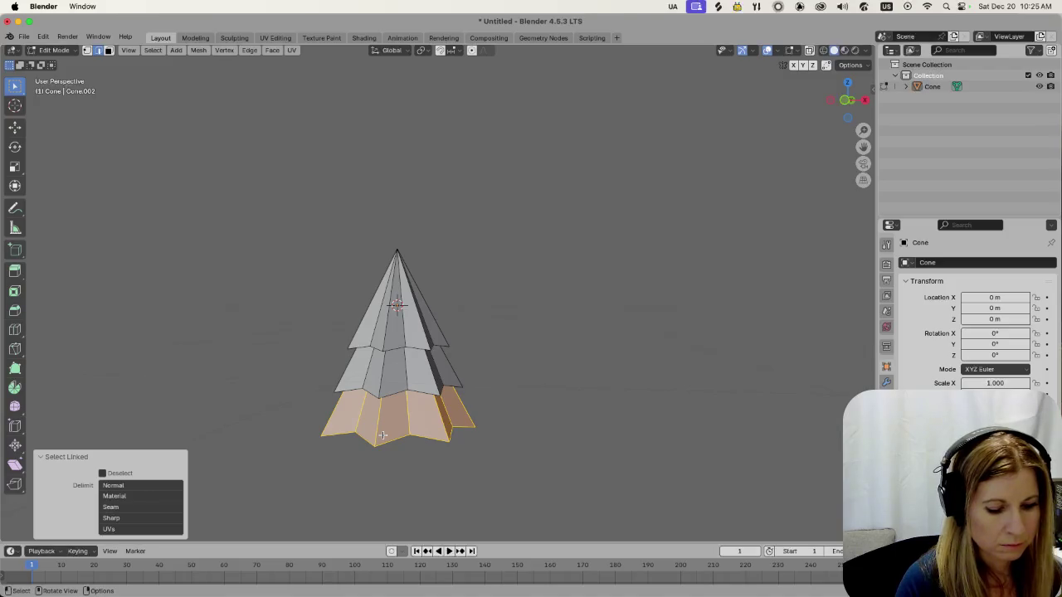
pyautogui.press('g')
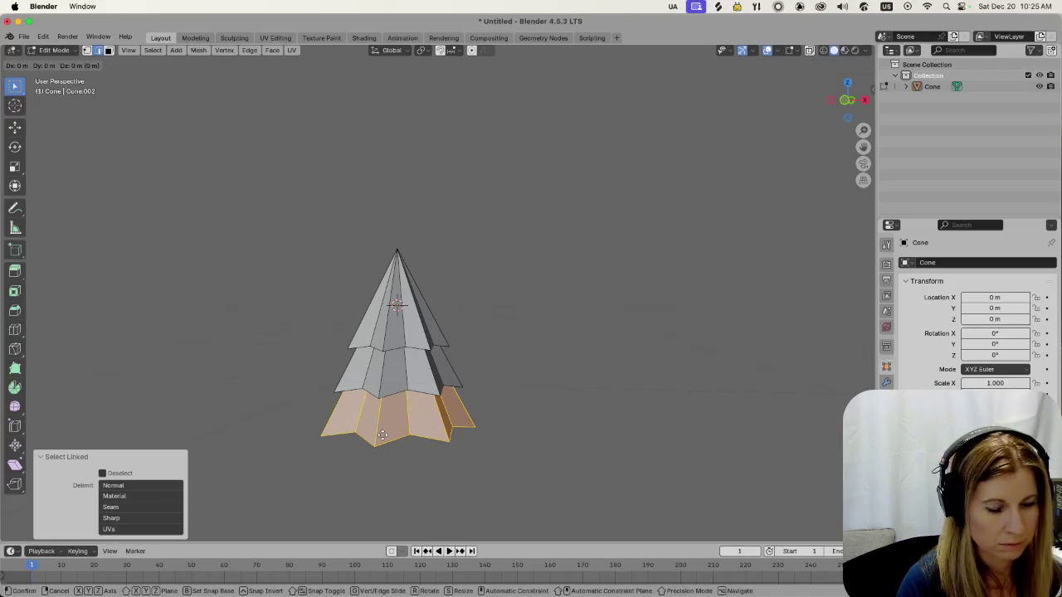
pyautogui.press('z')
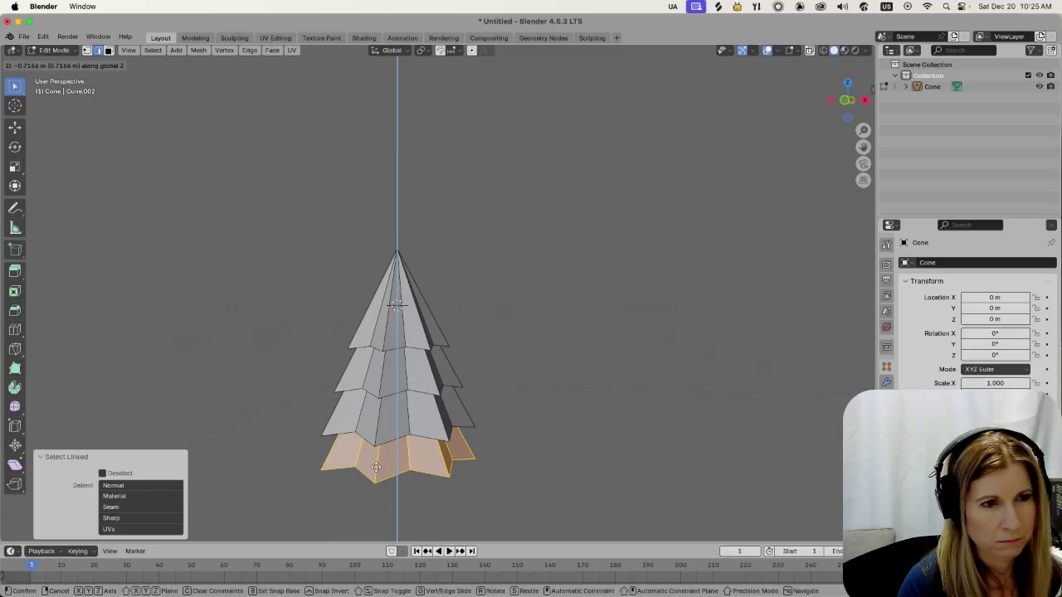
pyautogui.click(376, 467)
pyautogui.press('s')
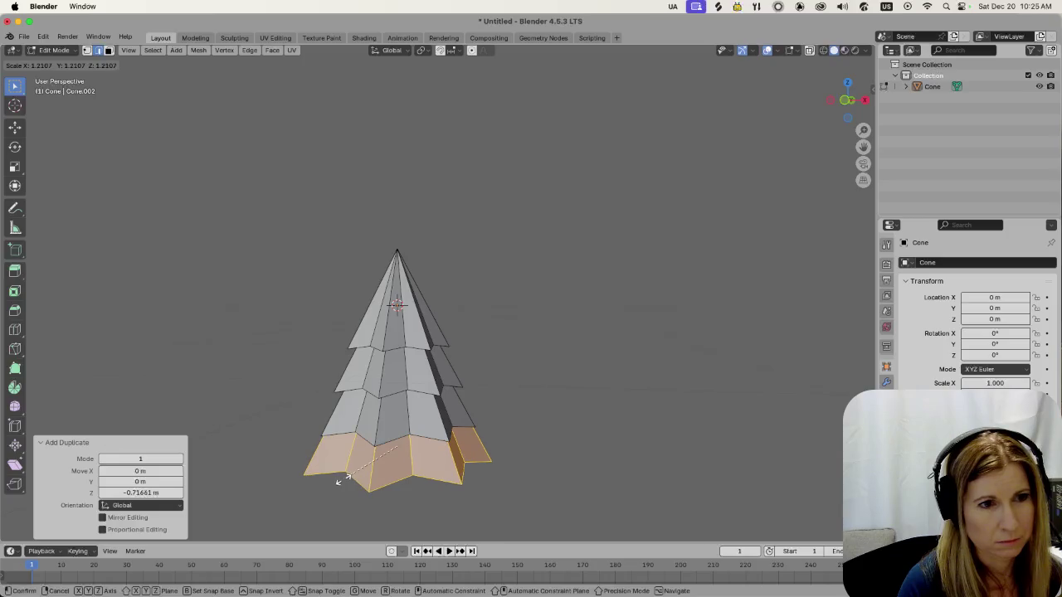
pyautogui.click(340, 481)
pyautogui.moveTo(614, 479)
pyautogui.mouseDown(button='middle')
pyautogui.moveTo(418, 462)
pyautogui.moveTo(617, 381)
pyautogui.mouseUp(button='middle')
pyautogui.click(623, 384)
# Orbit and zoom around the tree to inspect its tiers widening toward the base
pyautogui.scroll(-2, 552, 411)
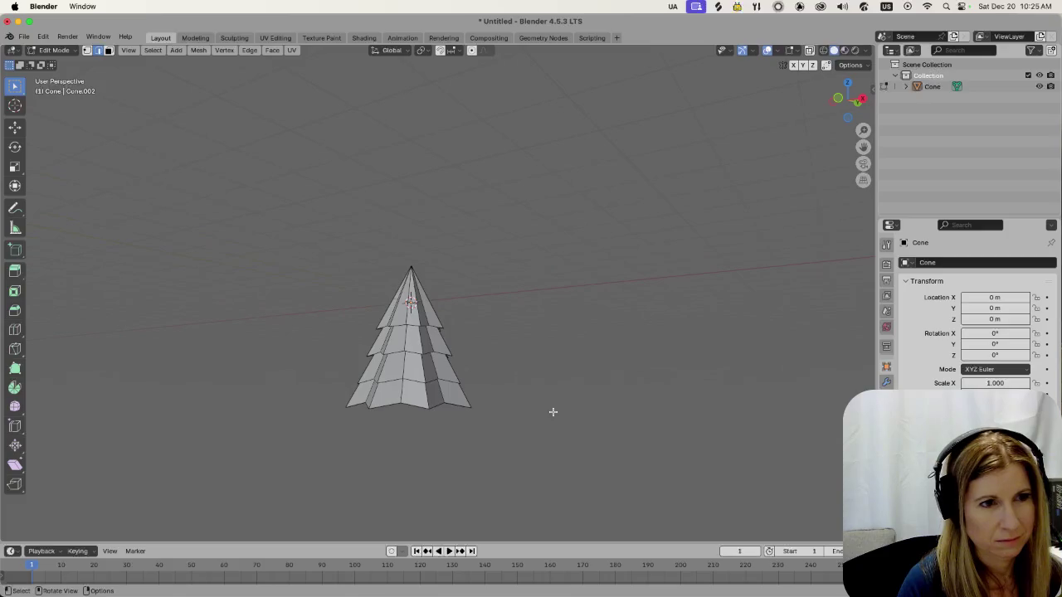
pyautogui.moveTo(552, 377); pyautogui.dragTo(555, 396, button='middle')
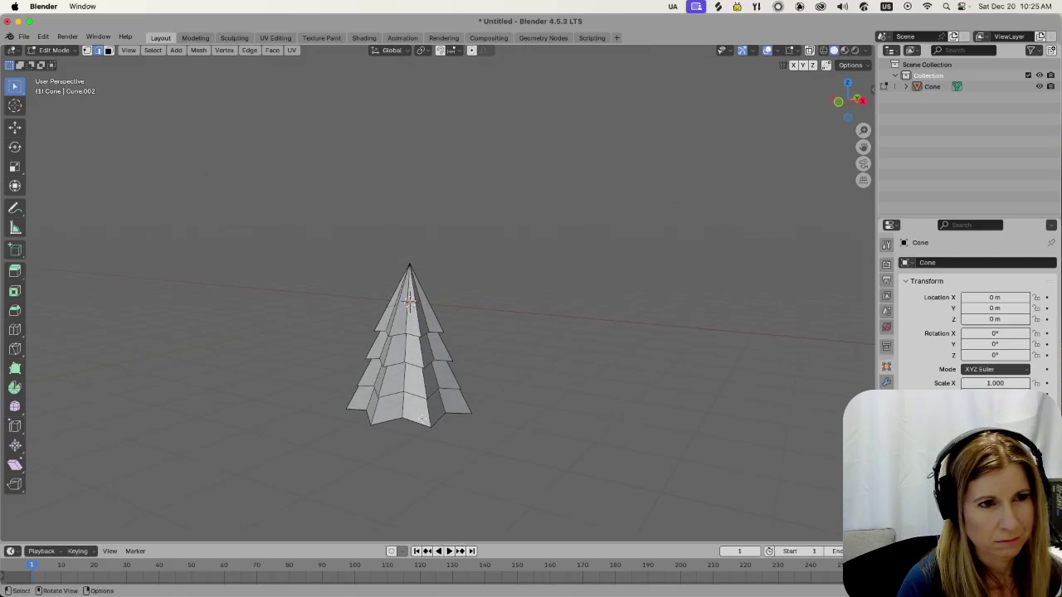
pyautogui.scroll(2, 580, 409)
pyautogui.scroll(-2, 559, 412)
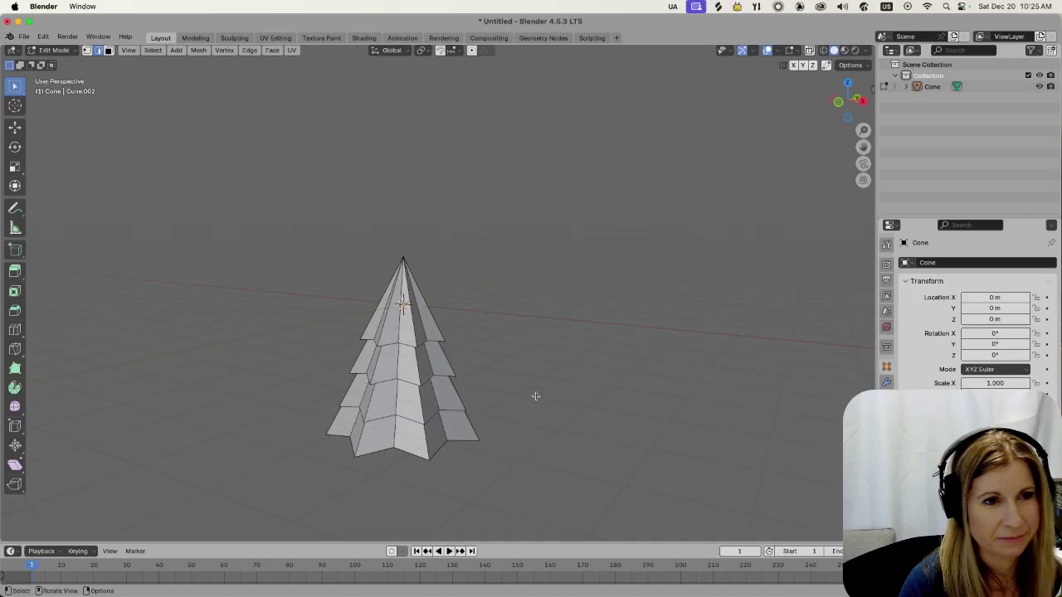
pyautogui.scroll(2, 553, 399)
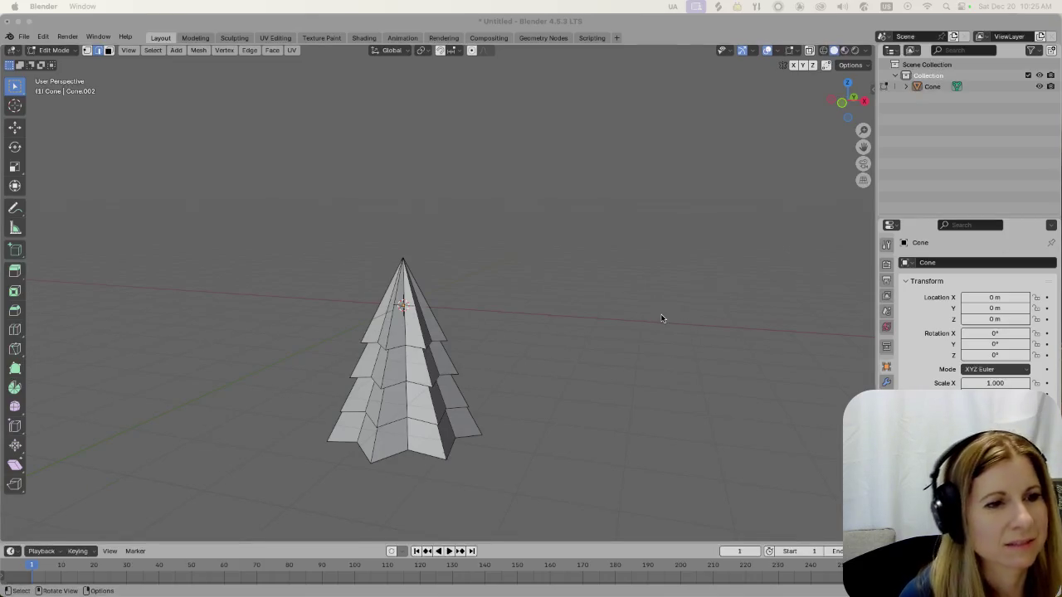
pyautogui.moveTo(514, 335); pyautogui.dragTo(556, 320, button='middle')
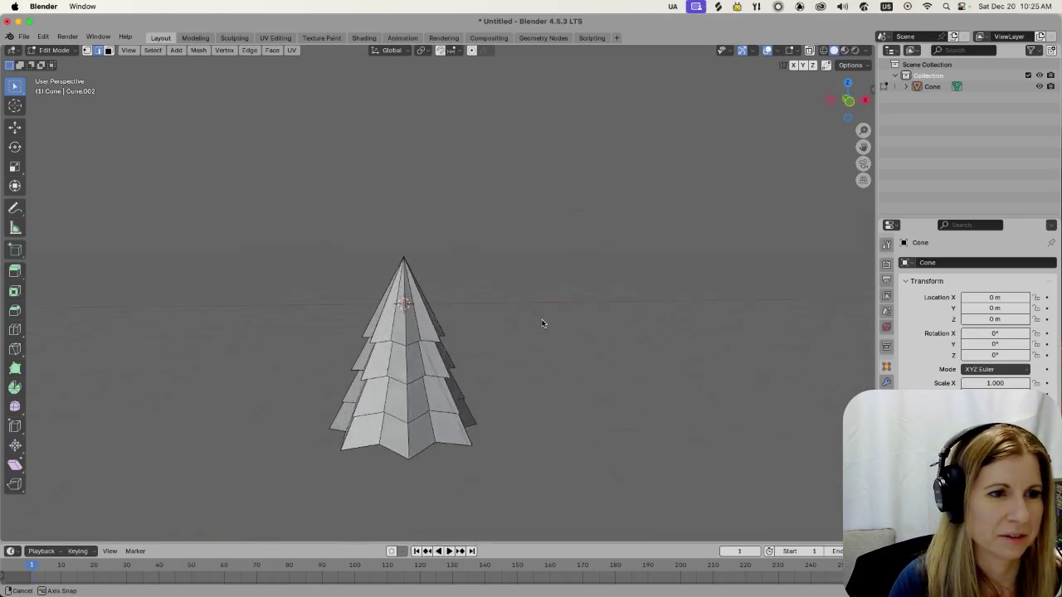
pyautogui.moveTo(496, 336); pyautogui.dragTo(508, 335, button='middle')
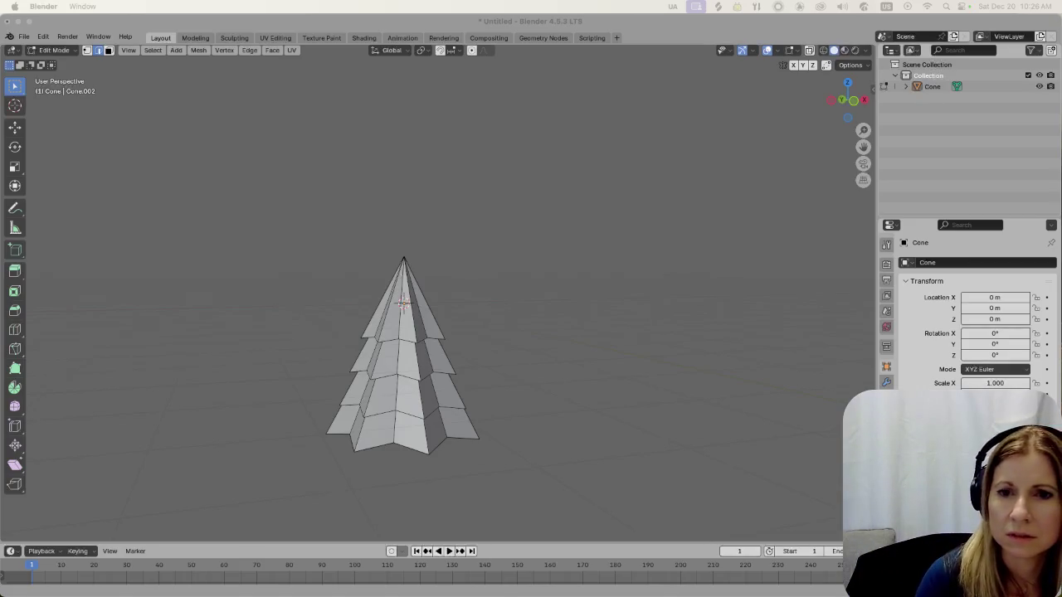
pyautogui.click(629, 342)
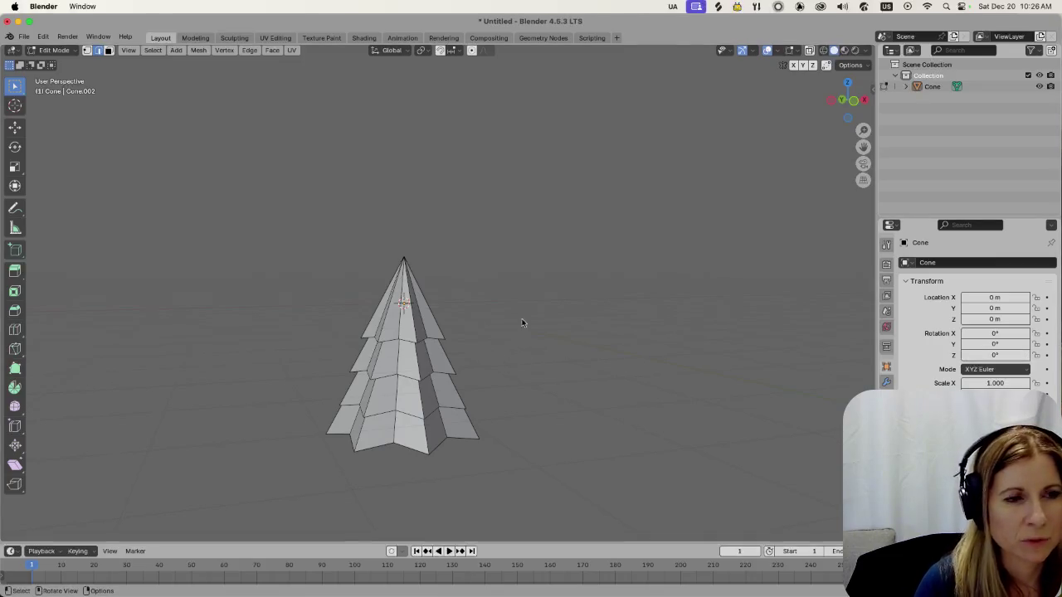
# Select the whole tree mesh and add a Solidify modifier from the Modifiers panel
pyautogui.press('a')
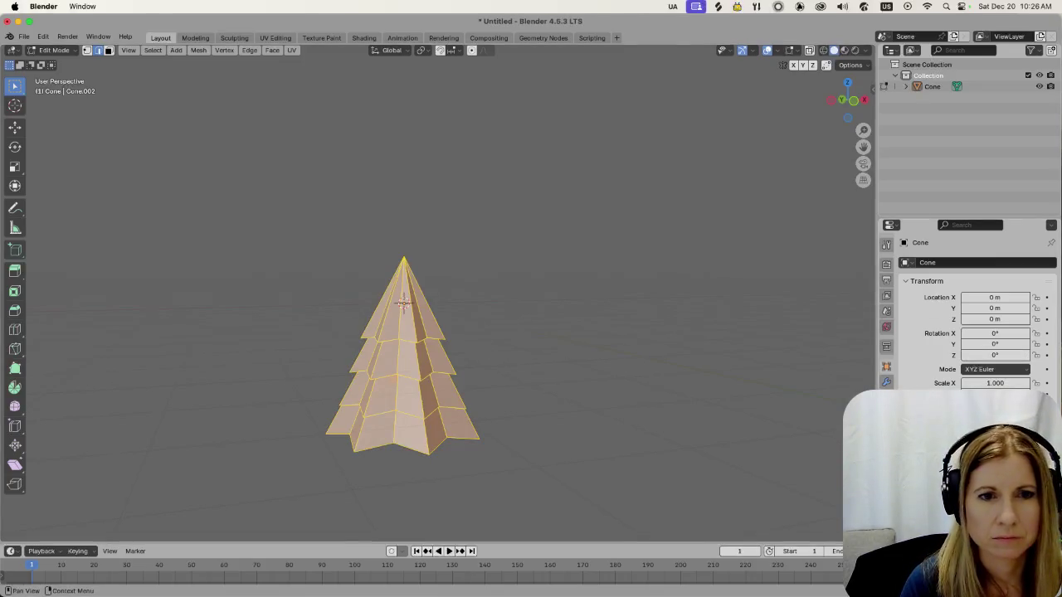
pyautogui.click(885, 379)
pyautogui.click(954, 262)
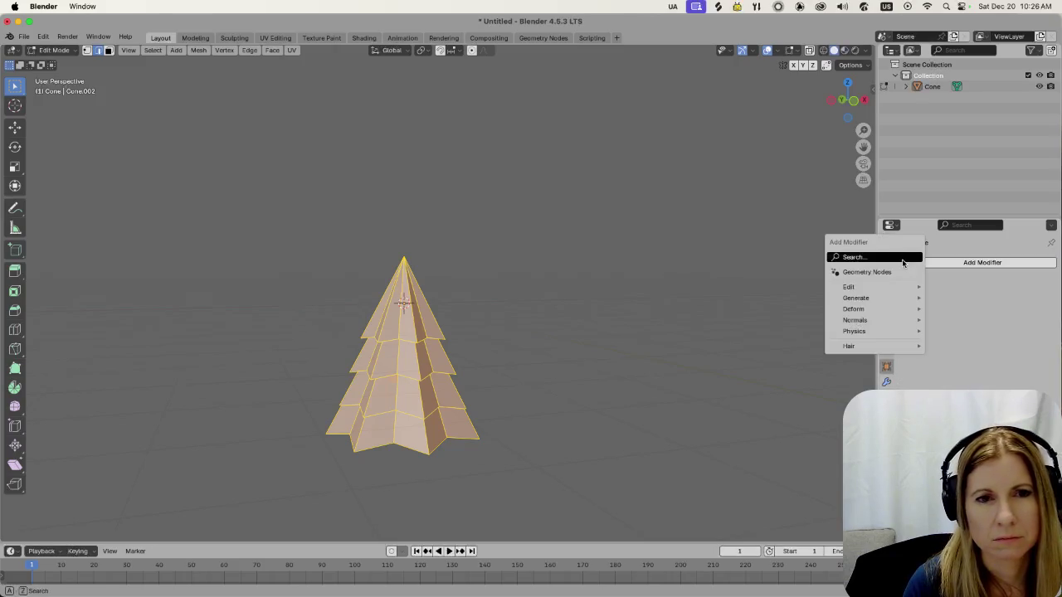
pyautogui.moveTo(862, 298)
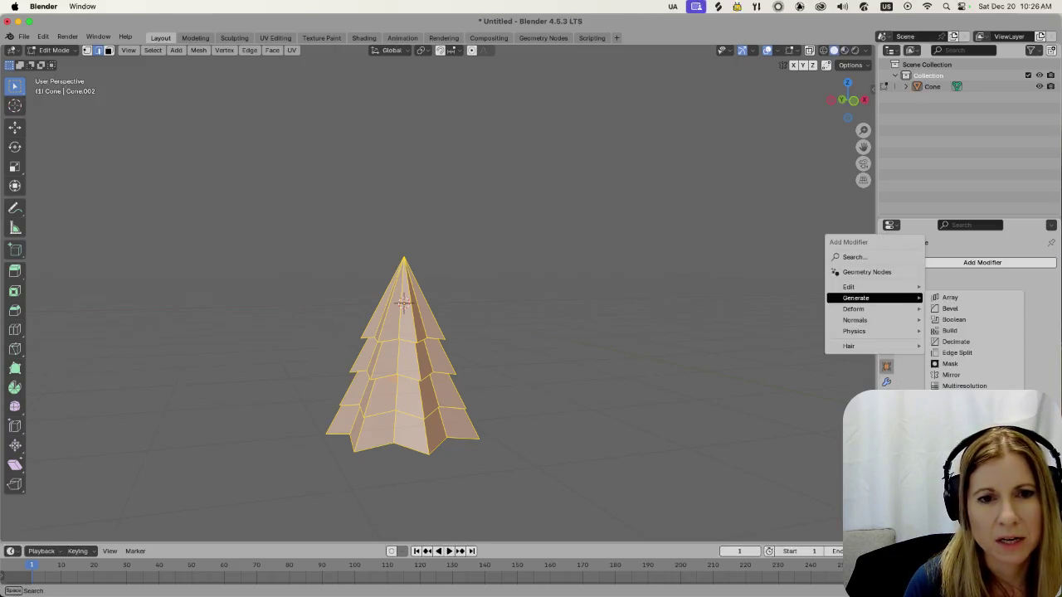
pyautogui.click(954, 441)
pyautogui.moveTo(567, 429); pyautogui.dragTo(591, 416, button='middle')
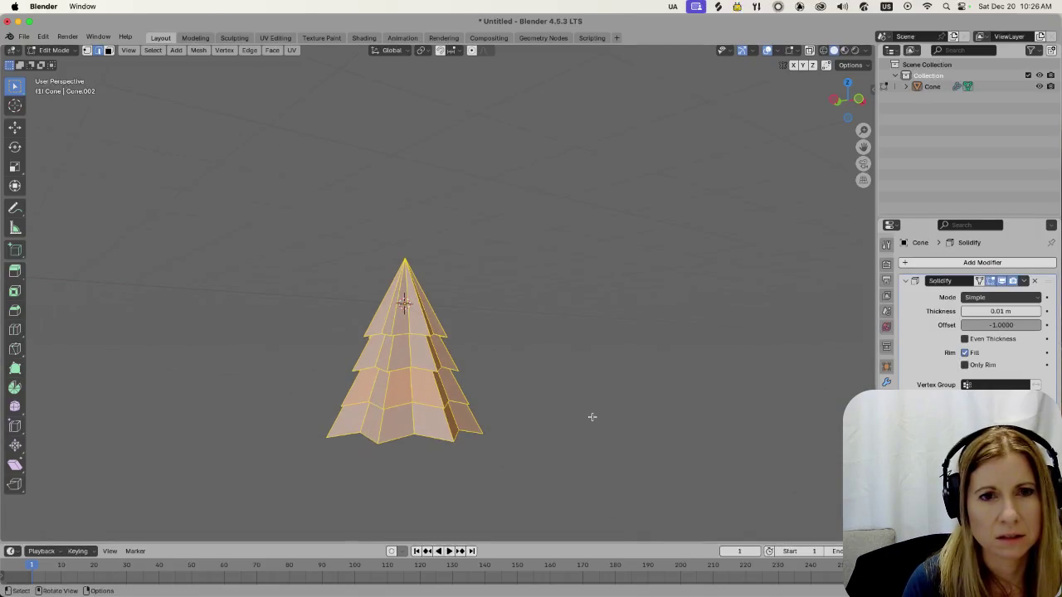
pyautogui.scroll(3, 591, 416)
pyautogui.moveTo(650, 351)
pyautogui.mouseDown(button='middle')
pyautogui.moveTo(556, 334)
pyautogui.moveTo(781, 336)
pyautogui.mouseUp(button='middle')
# Set the Solidify thickness to 0.11 m and orbit to inspect the thickened tiers
pyautogui.moveTo(998, 311); pyautogui.dragTo(1039, 311)
pyautogui.scroll(3, 563, 405)
pyautogui.moveTo(563, 404)
pyautogui.mouseDown(button='middle')
pyautogui.moveTo(572, 387)
pyautogui.moveTo(602, 373)
pyautogui.moveTo(551, 415)
pyautogui.moveTo(564, 386)
pyautogui.moveTo(594, 374)
pyautogui.moveTo(612, 407)
pyautogui.mouseUp(button='middle')
pyautogui.scroll(-3, 550, 414)
pyautogui.scroll(4, 614, 408)
pyautogui.moveTo(753, 430); pyautogui.dragTo(705, 406, button='middle')
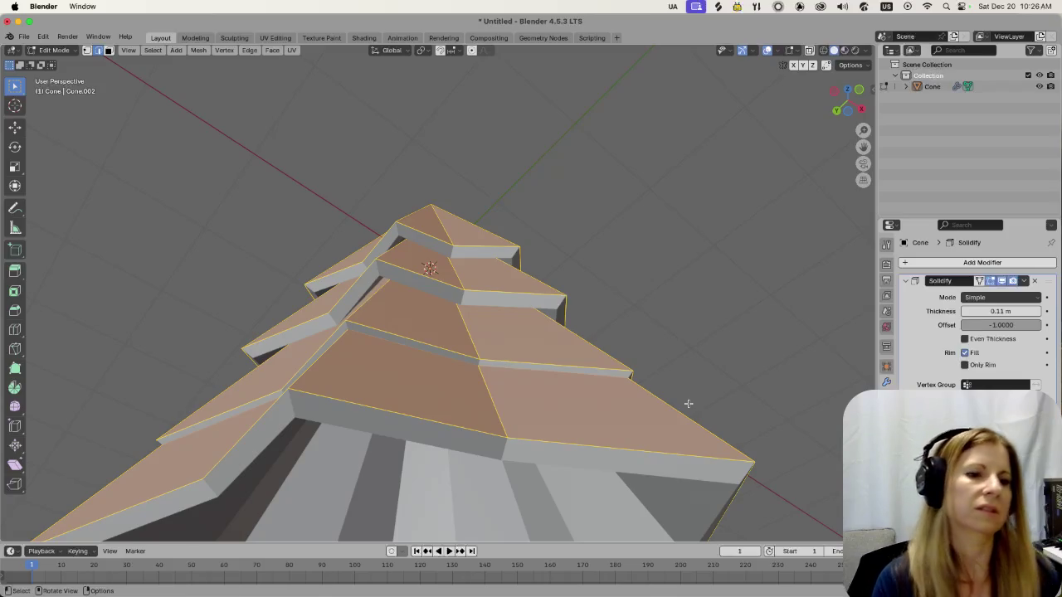
# Select a single tier, scale it down slightly, then deselect and orbit to a front view
pyautogui.hotkey('alt', 'a')
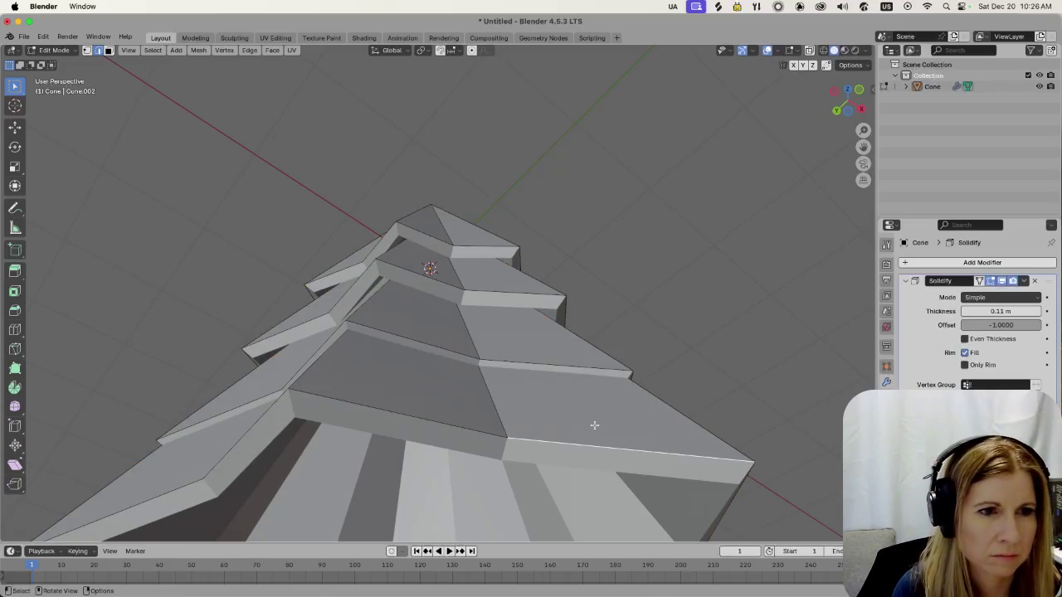
pyautogui.press('l')
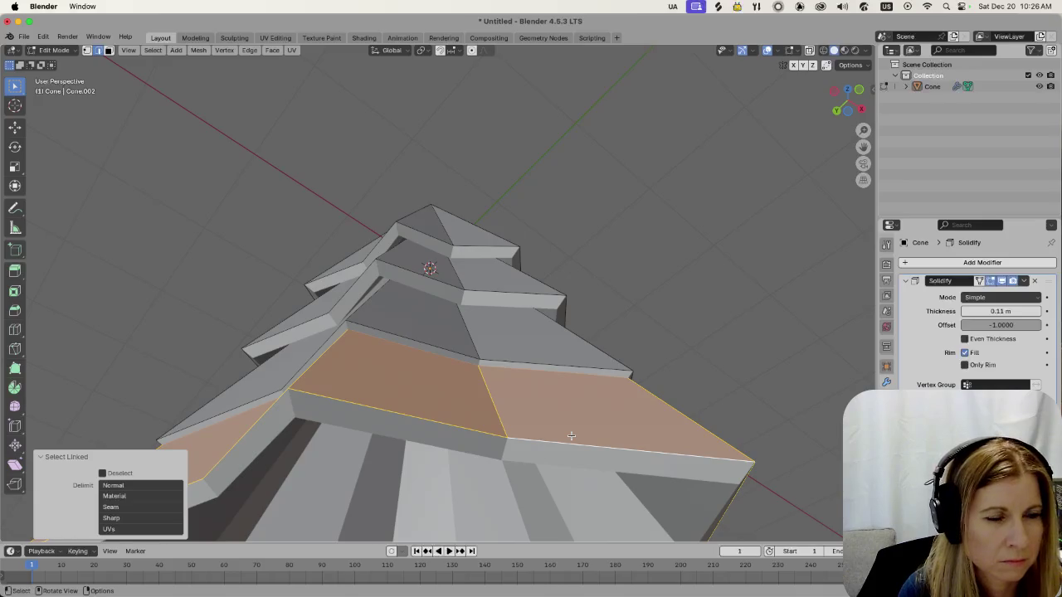
pyautogui.press('s')
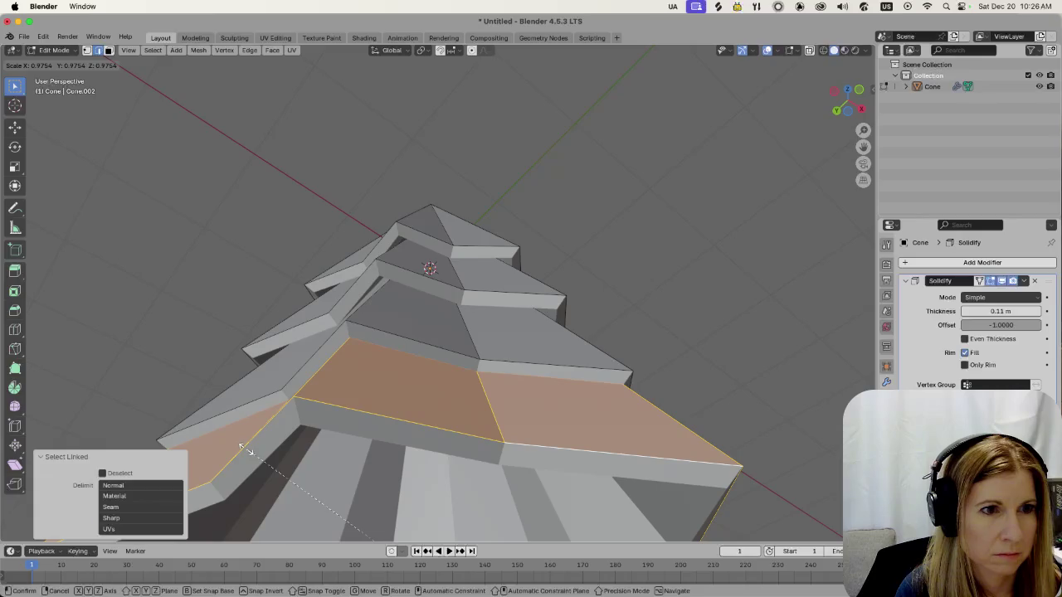
pyautogui.click(240, 447)
pyautogui.click(672, 329)
pyautogui.moveTo(694, 319)
pyautogui.mouseDown(button='middle')
pyautogui.moveTo(635, 343)
pyautogui.moveTo(663, 390)
pyautogui.mouseUp(button='middle')
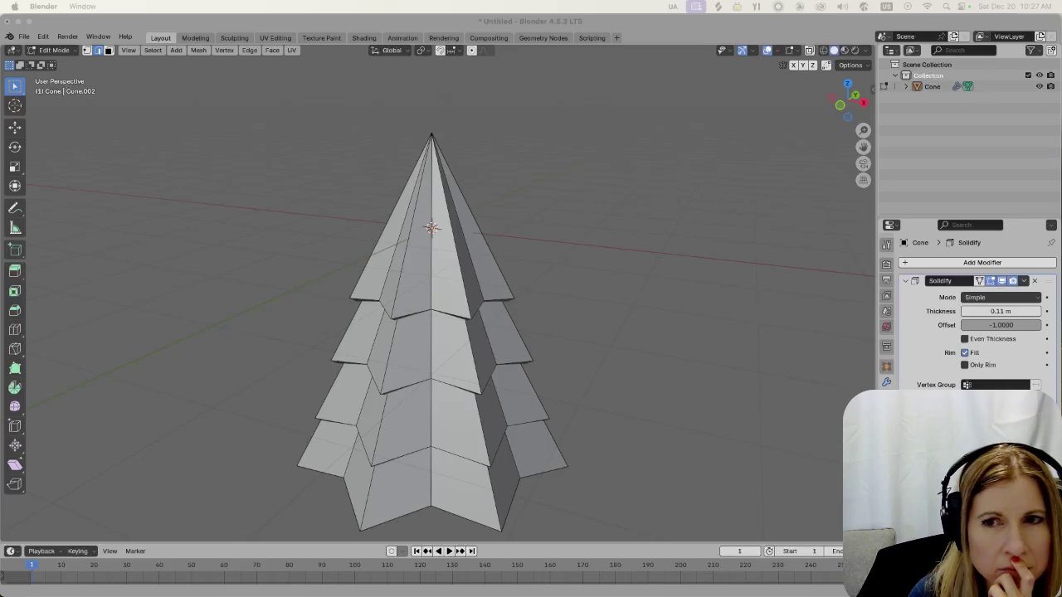
pyautogui.moveTo(581, 407)
pyautogui.mouseDown(button='middle')
pyautogui.moveTo(638, 328)
pyautogui.moveTo(649, 280)
pyautogui.mouseUp(button='middle')
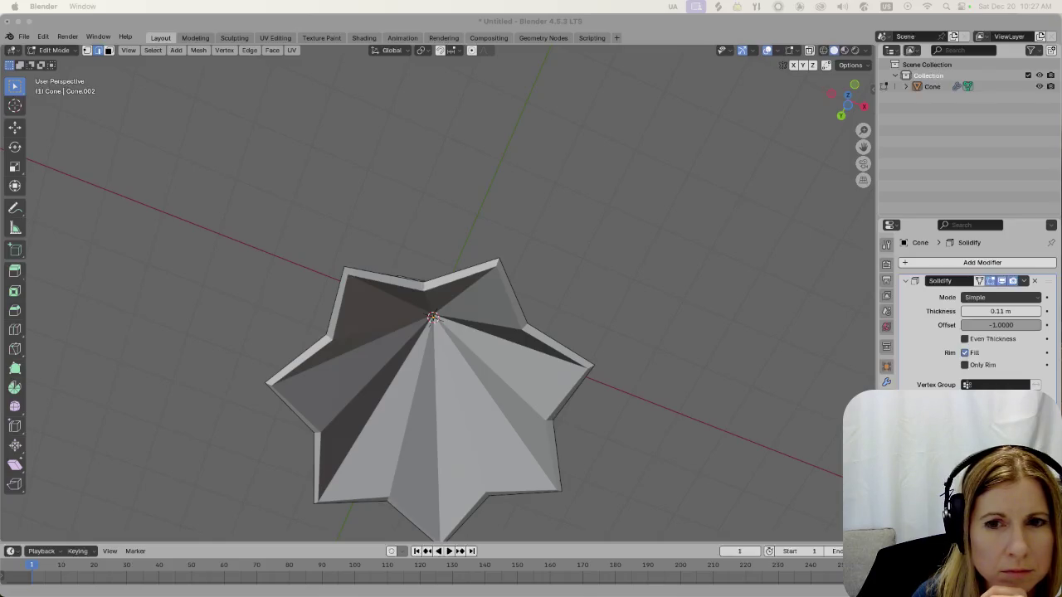
pyautogui.click(460, 320)
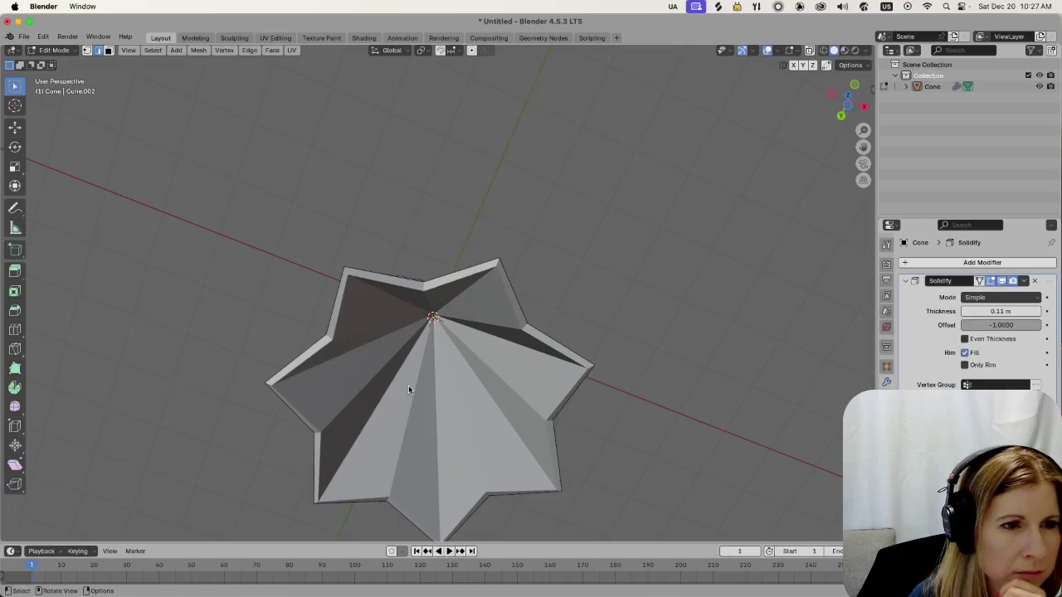
pyautogui.press('l')
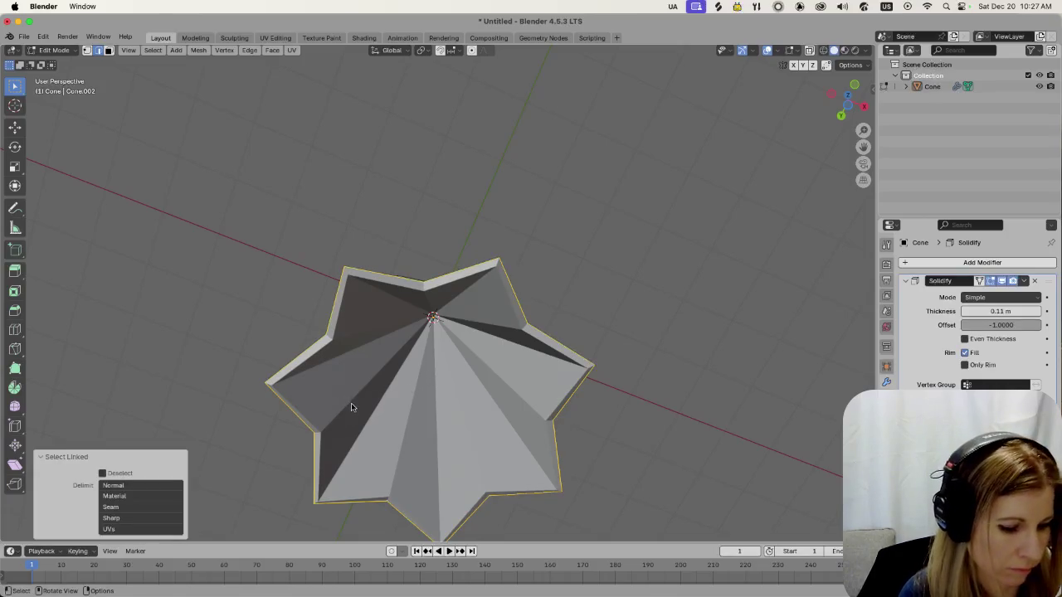
pyautogui.press('Tab')
pyautogui.press('Tab')
pyautogui.press('1')
pyautogui.hotkey('alt', 'a')
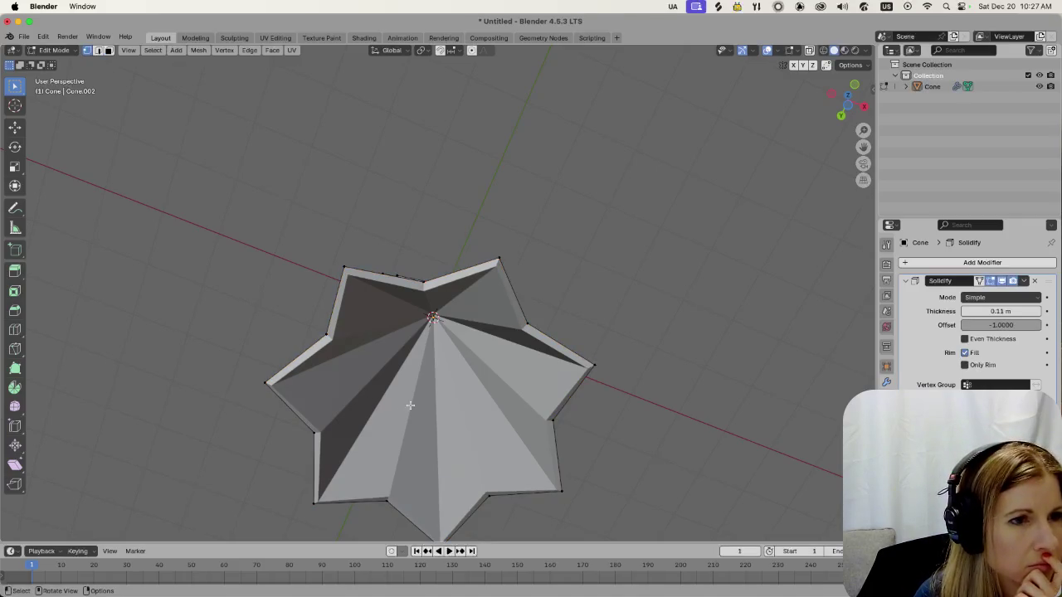
pyautogui.moveTo(410, 405); pyautogui.dragTo(423, 367, button='middle')
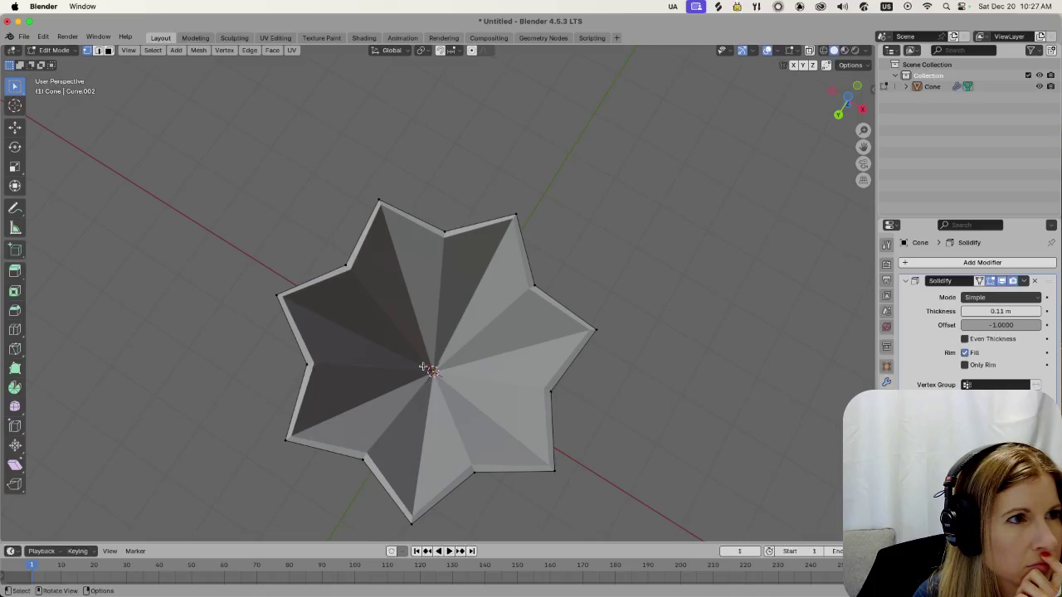
pyautogui.scroll(3, 407, 377)
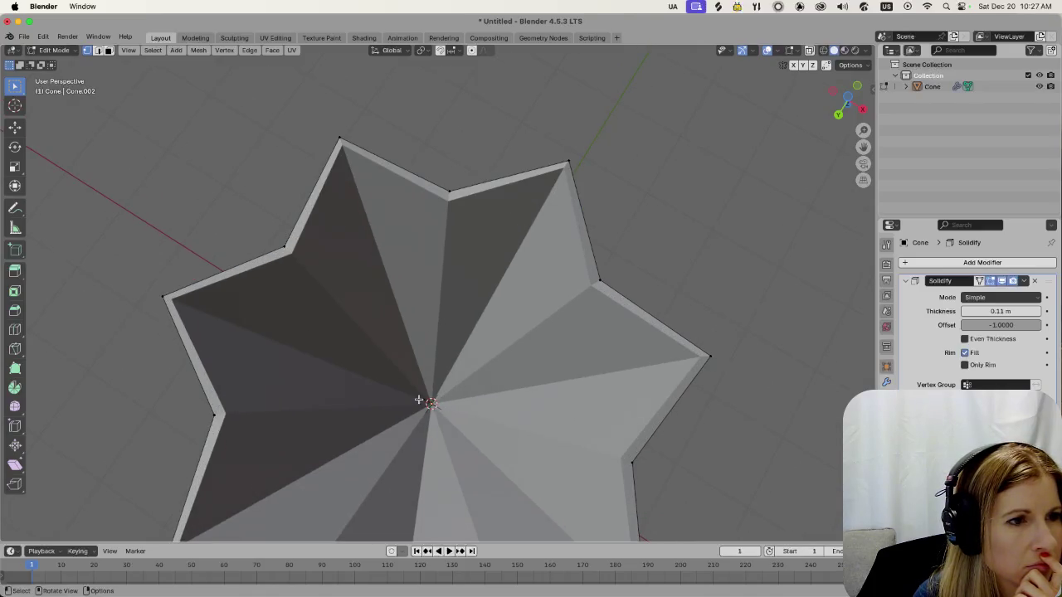
pyautogui.scroll(-2, 394, 380)
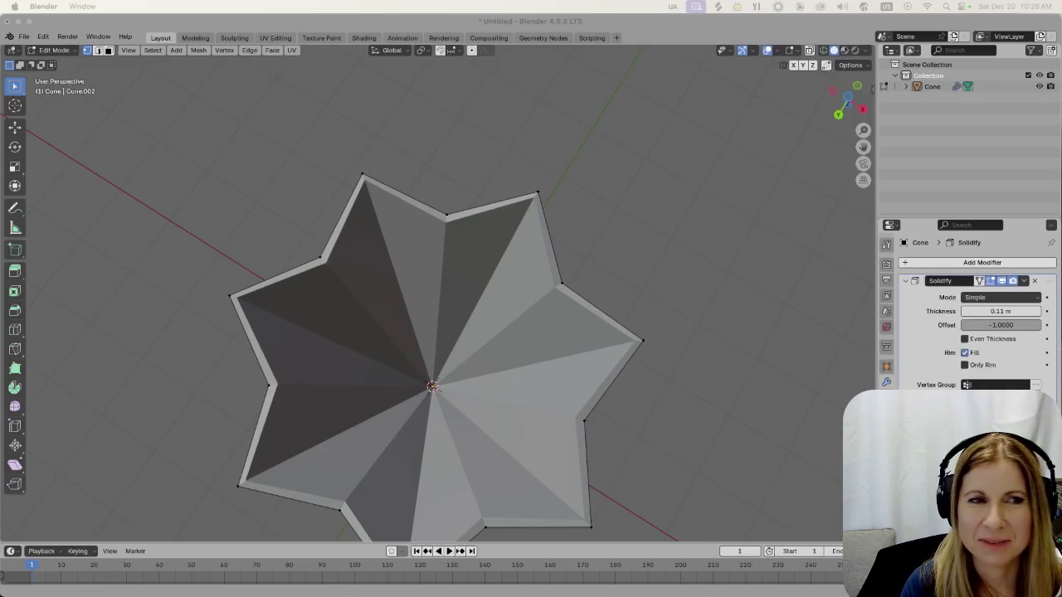
pyautogui.scroll(3, 440, 410)
pyautogui.scroll(-4, 440, 410)
pyautogui.moveTo(440, 409)
pyautogui.mouseDown(button='middle')
pyautogui.moveTo(547, 345)
pyautogui.moveTo(527, 349)
pyautogui.mouseUp(button='middle')
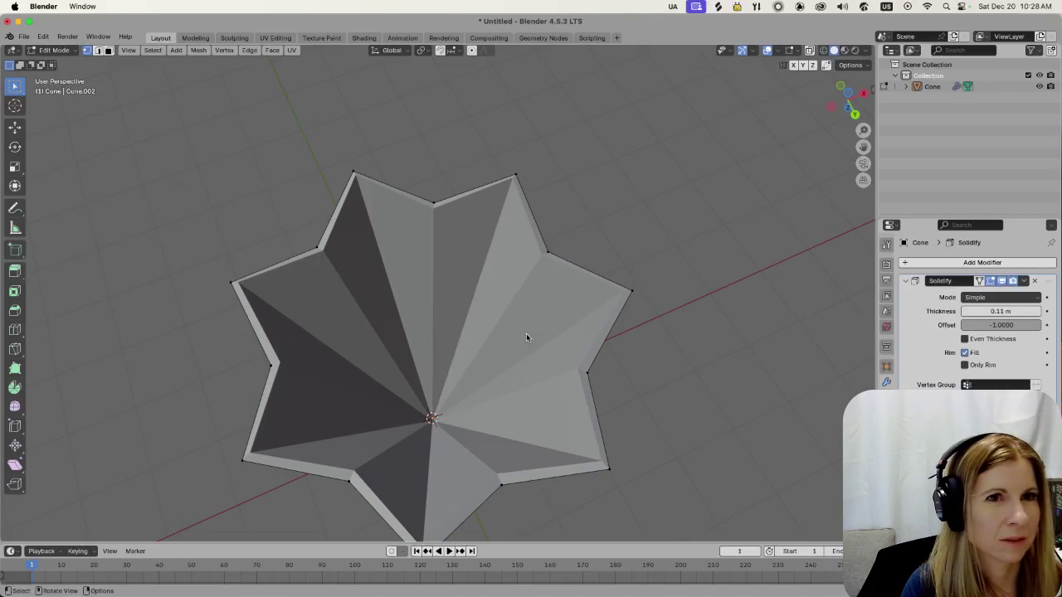
pyautogui.press('q')
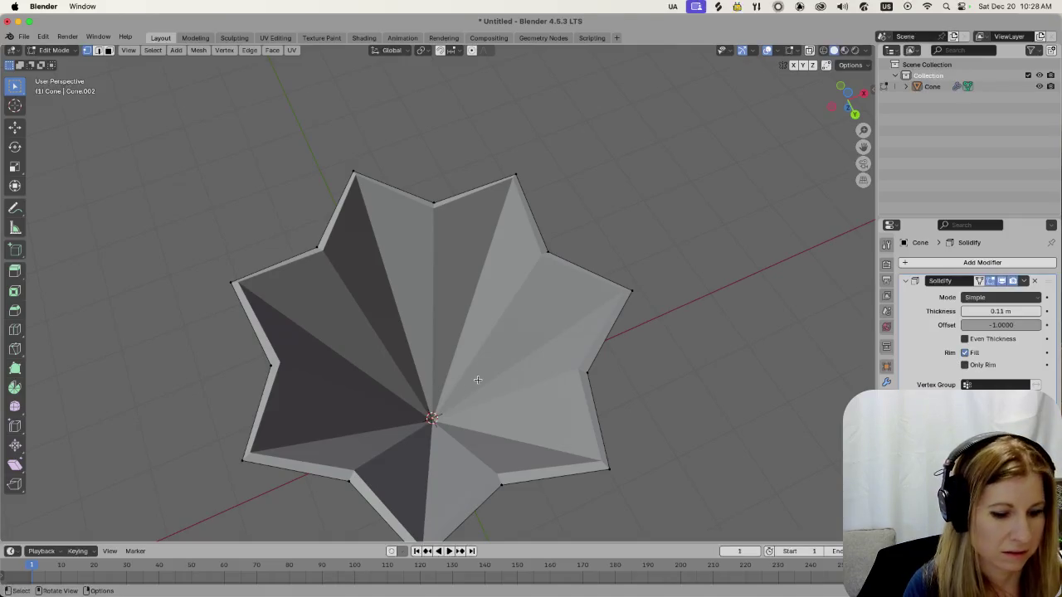
pyautogui.press('2')
pyautogui.press('1')
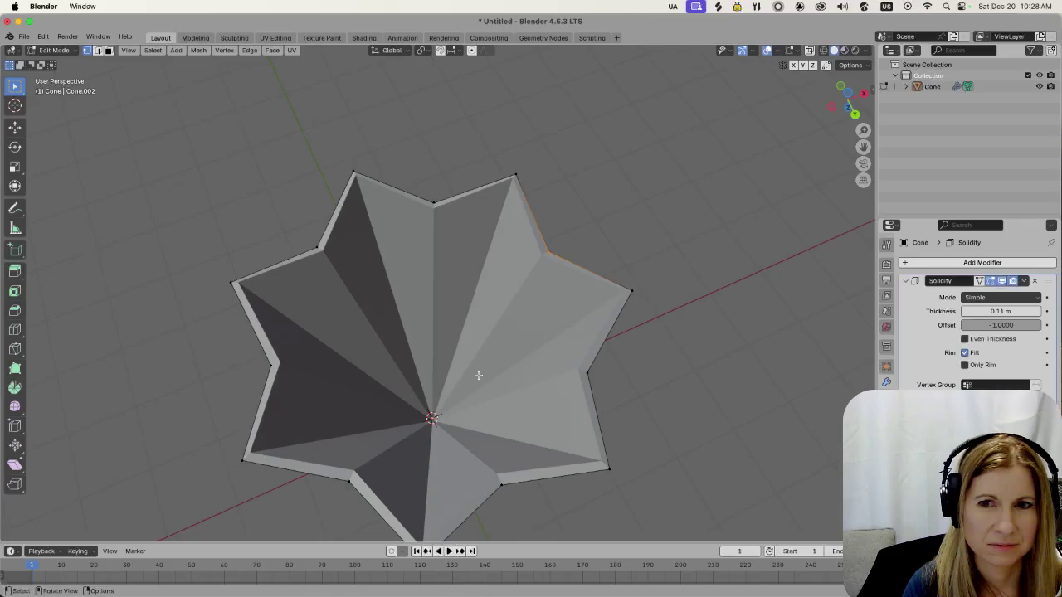
pyautogui.moveTo(455, 376)
pyautogui.mouseDown(button='middle')
pyautogui.moveTo(387, 470)
pyautogui.moveTo(407, 451)
pyautogui.mouseUp(button='middle')
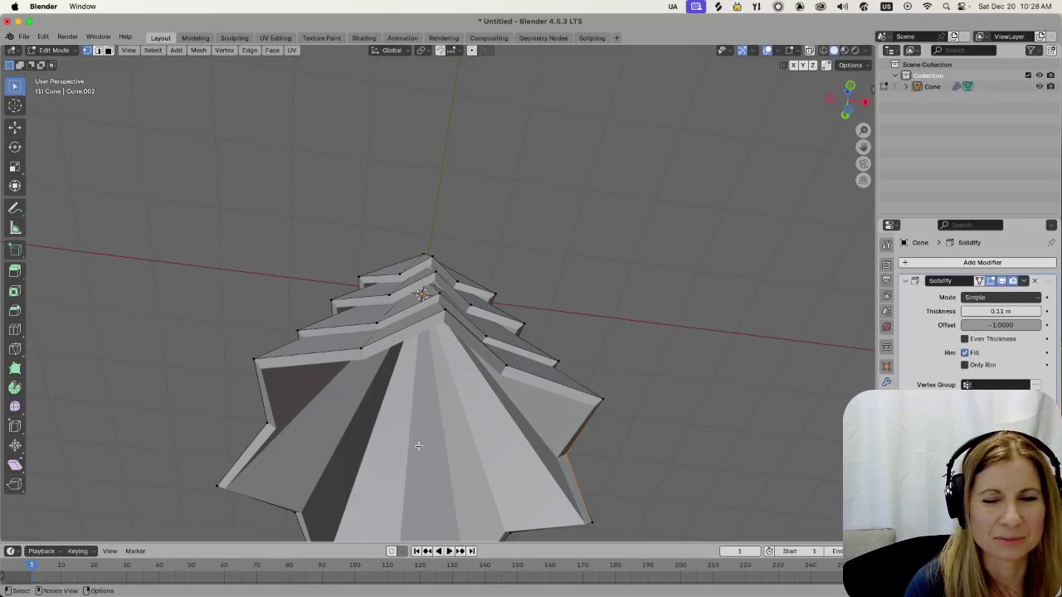
pyautogui.scroll(-2, 542, 404)
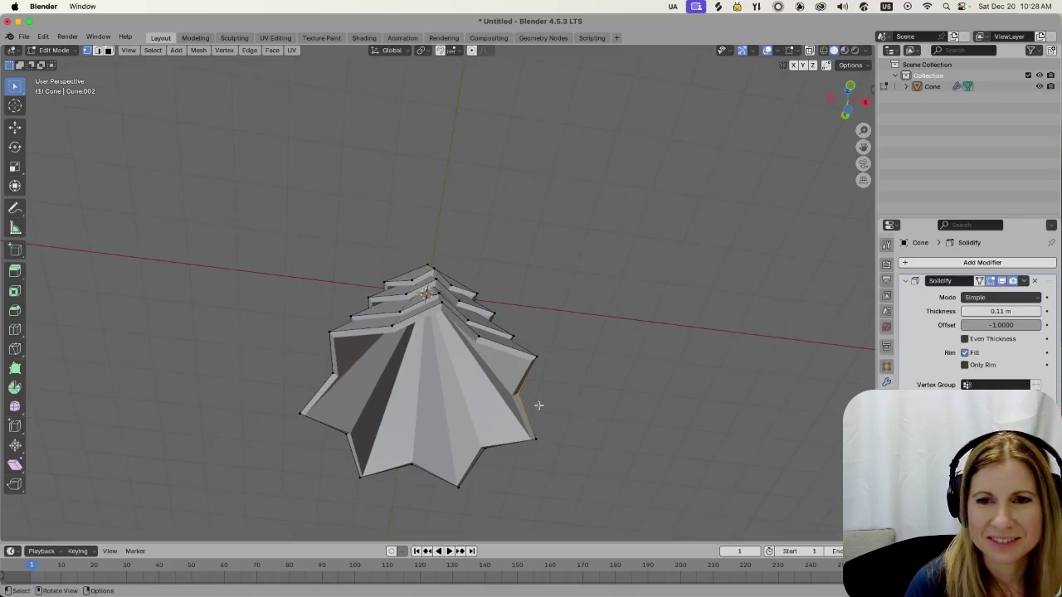
# Orbit and zoom to inspect the tiered tree from the side and from below
pyautogui.moveTo(655, 363); pyautogui.dragTo(636, 434, button='middle')
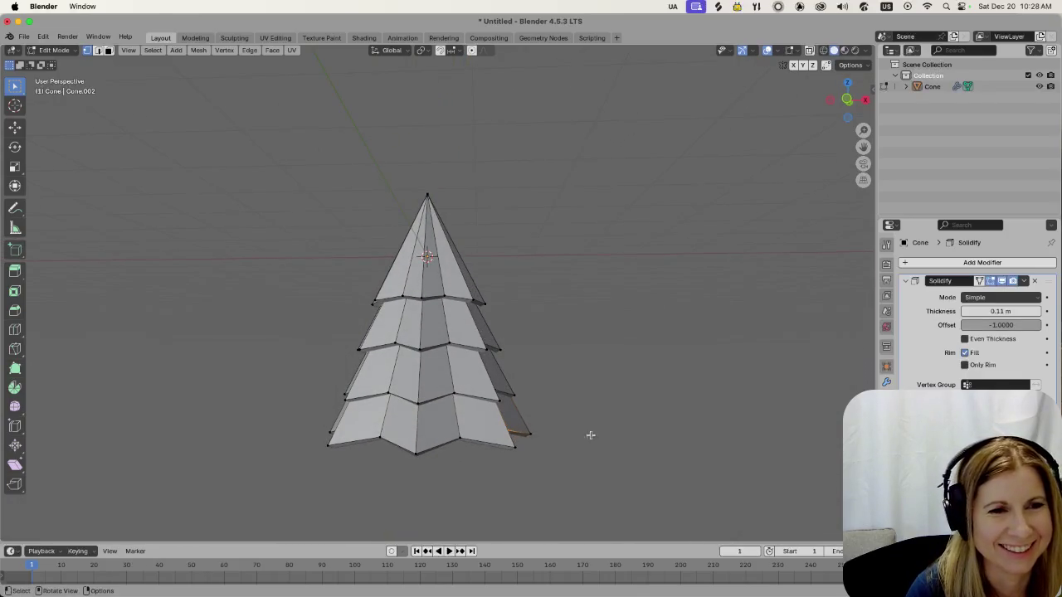
pyautogui.scroll(2, 603, 442)
pyautogui.scroll(-1, 603, 442)
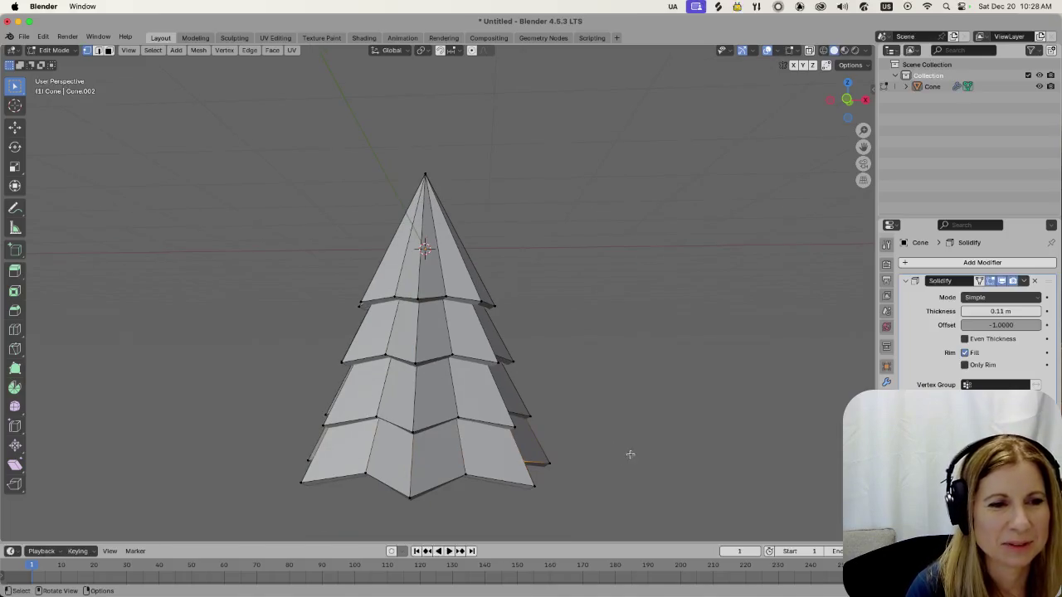
pyautogui.moveTo(611, 495)
pyautogui.mouseDown(button='middle')
pyautogui.moveTo(632, 368)
pyautogui.moveTo(647, 357)
pyautogui.moveTo(656, 367)
pyautogui.moveTo(454, 410)
pyautogui.mouseUp(button='middle')
pyautogui.scroll(4, 454, 409)
pyautogui.scroll(-3, 455, 410)
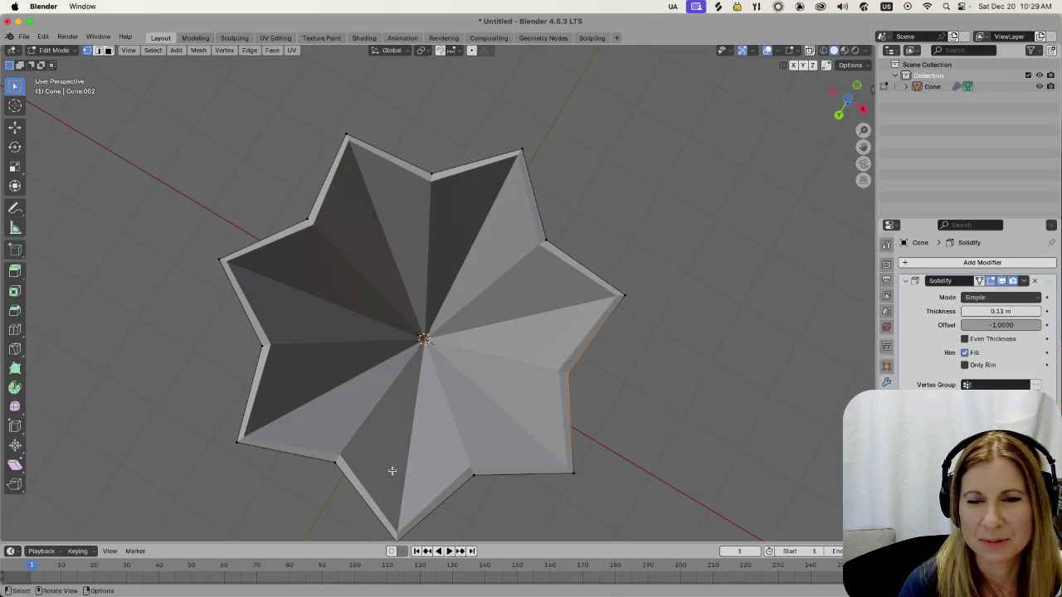
pyautogui.scroll(2, 406, 470)
pyautogui.scroll(5, 447, 432)
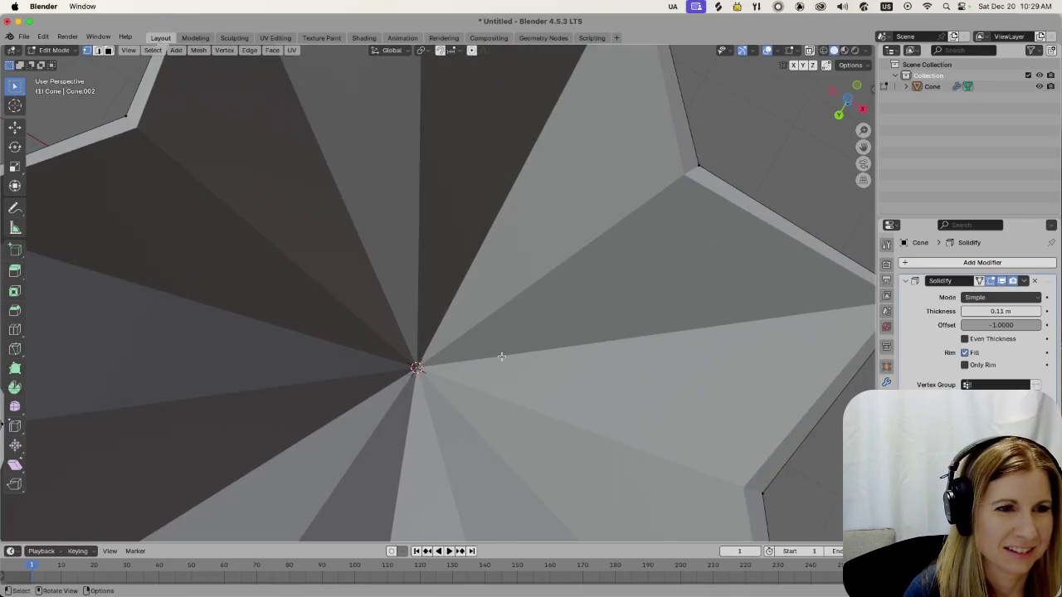
pyautogui.scroll(-5, 437, 361)
pyautogui.scroll(-2, 432, 357)
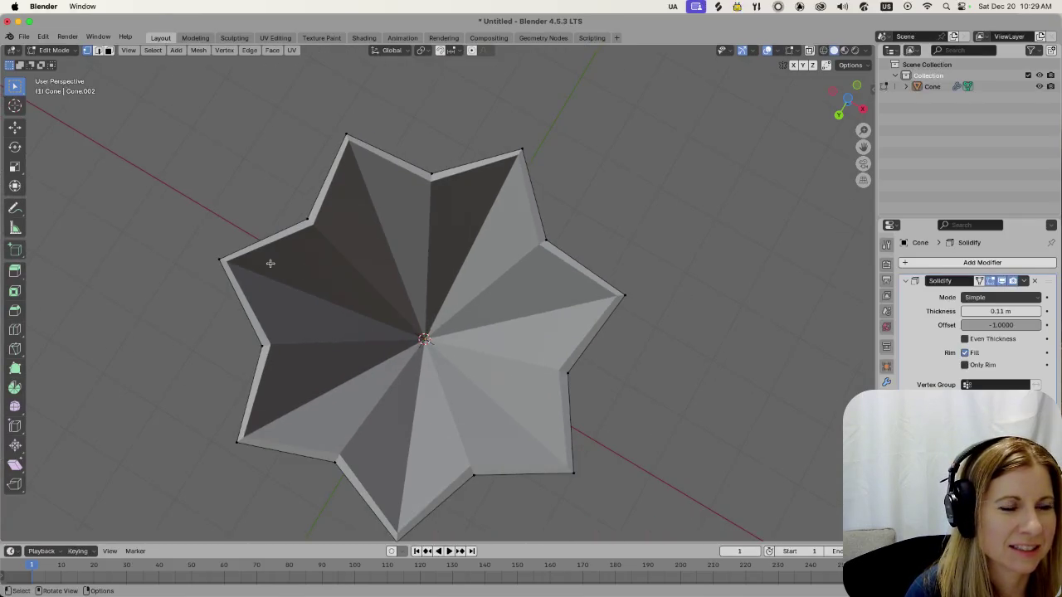
# Check the star tiers from a level side view, then return to Object Mode
pyautogui.moveTo(418, 304)
pyautogui.mouseDown(button='middle')
pyautogui.moveTo(429, 353)
pyautogui.moveTo(429, 324)
pyautogui.mouseUp(button='middle')
pyautogui.scroll(-2, 429, 332)
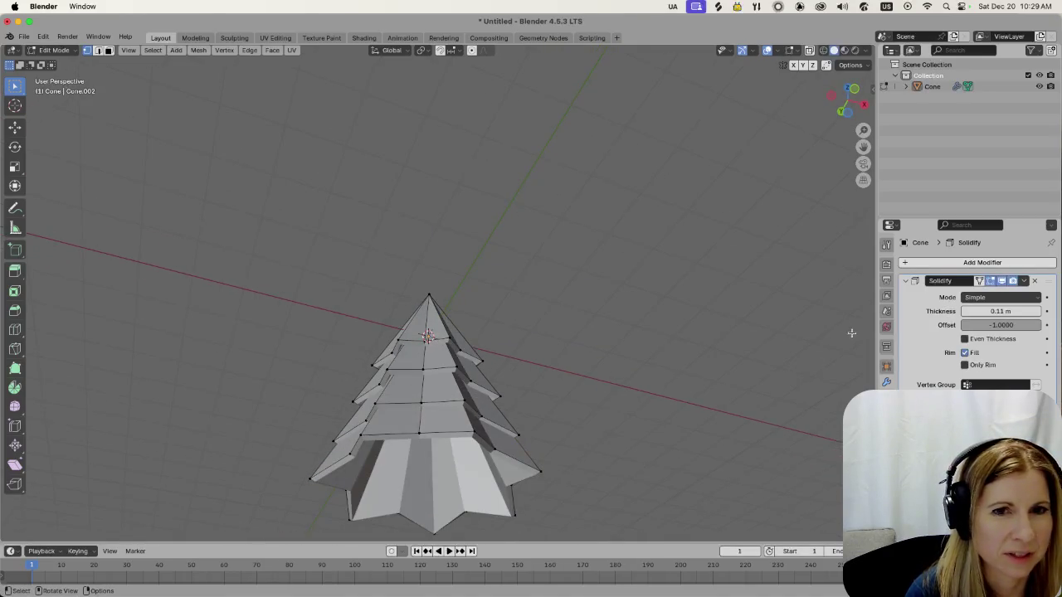
pyautogui.moveTo(688, 367); pyautogui.dragTo(636, 407, button='middle')
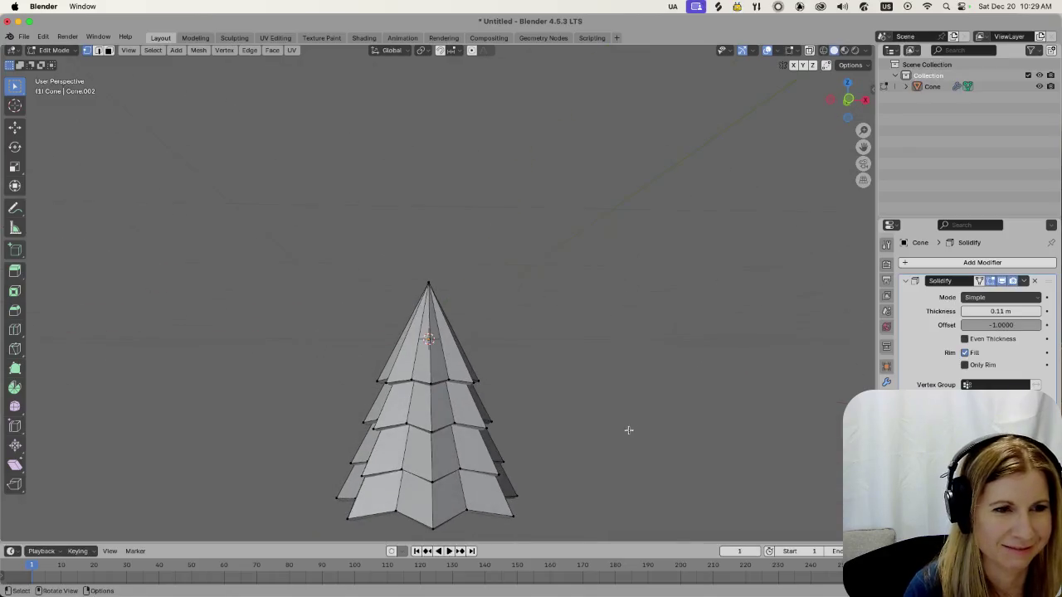
pyautogui.scroll(-2, 618, 426)
pyautogui.press('Tab')
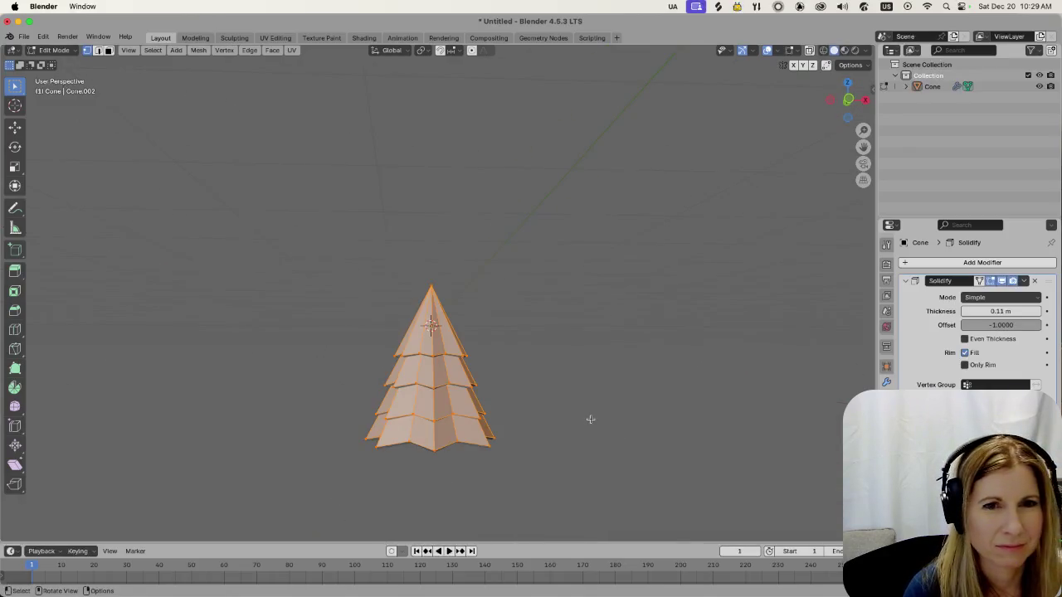
# Apply the Solidify modifier so the tree's rim thickness becomes permanent geometry
pyautogui.click(590, 422)
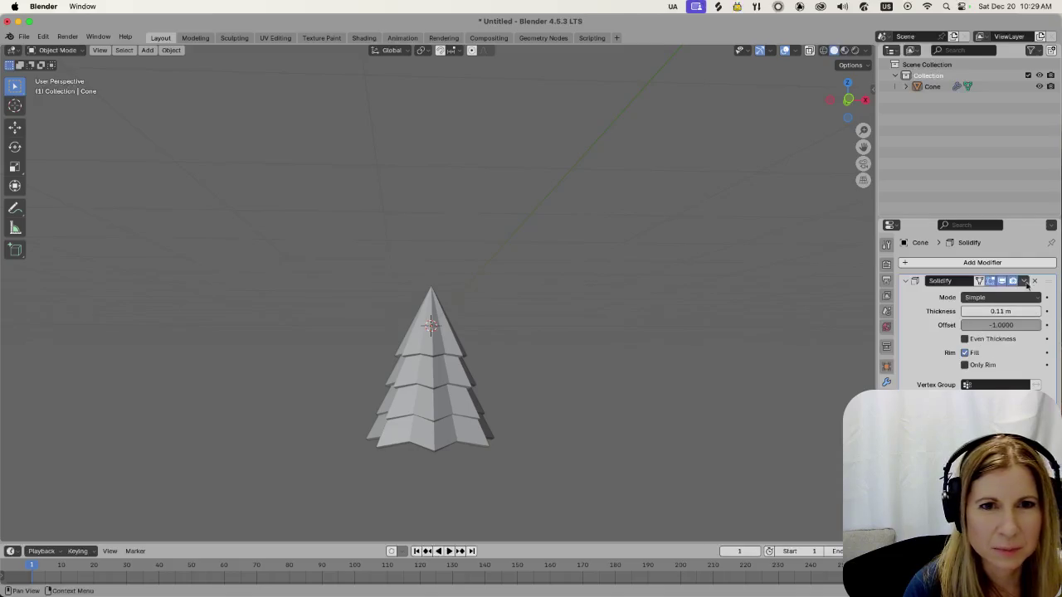
pyautogui.click(1020, 284)
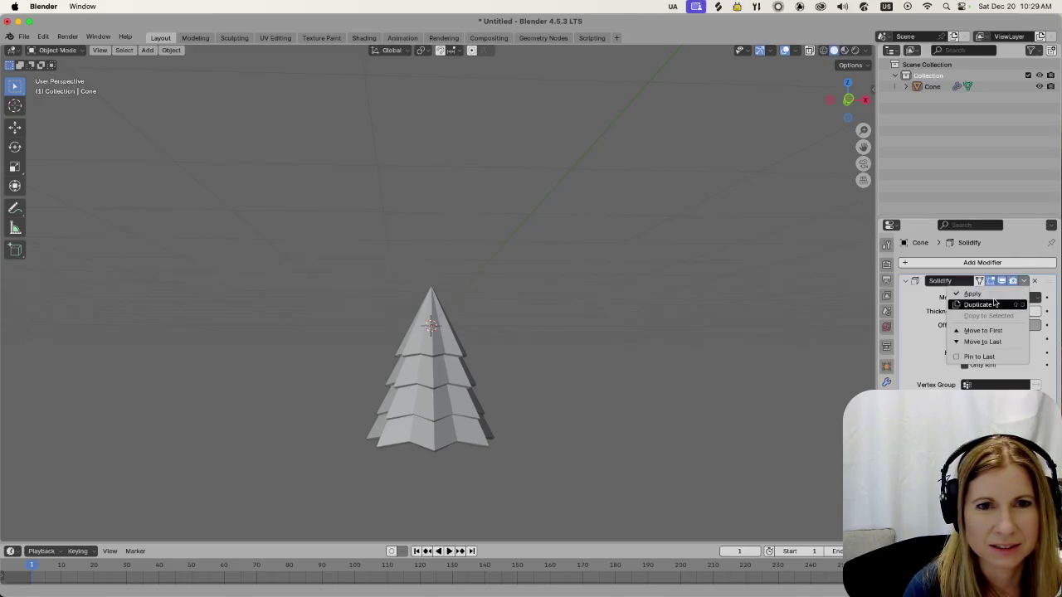
pyautogui.click(997, 295)
# Select the tree, enter Edit Mode and deselect all vertices
pyautogui.click(498, 444)
pyautogui.press('Tab')
pyautogui.moveTo(517, 440)
pyautogui.mouseDown(button='middle')
pyautogui.moveTo(557, 325)
pyautogui.moveTo(596, 421)
pyautogui.mouseUp(button='middle')
pyautogui.hotkey('alt', 'a')
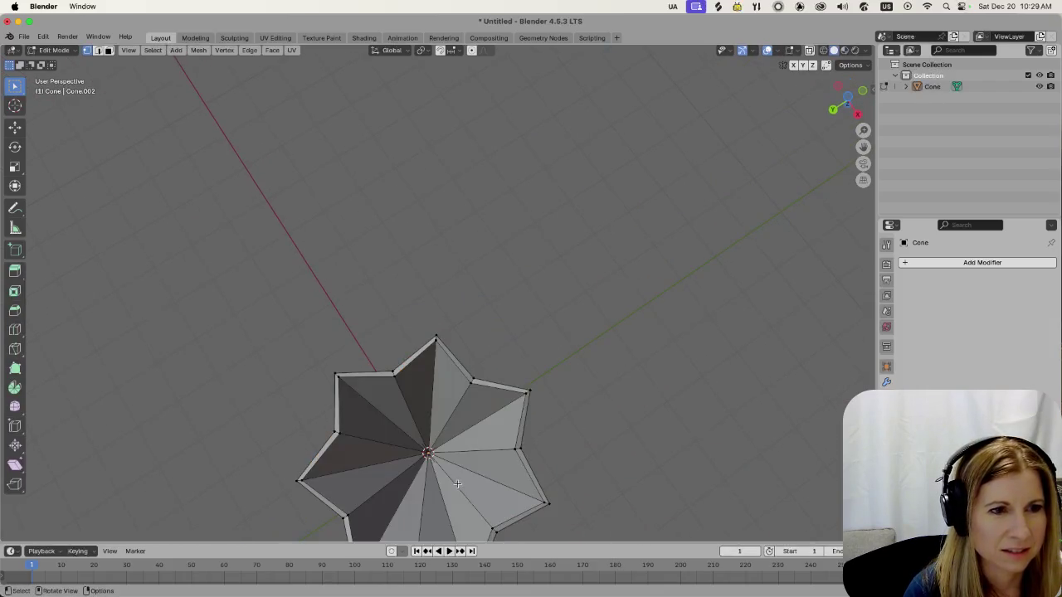
pyautogui.scroll(1, 438, 488)
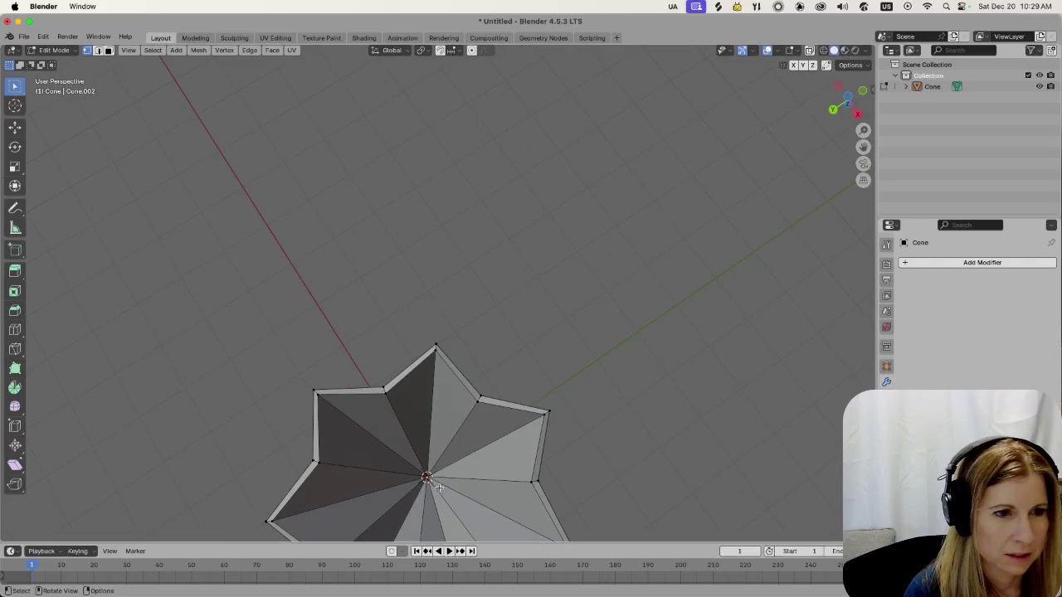
pyautogui.keyDown('shift'); pyautogui.scroll(-5, 431, 489); pyautogui.keyUp('shift')
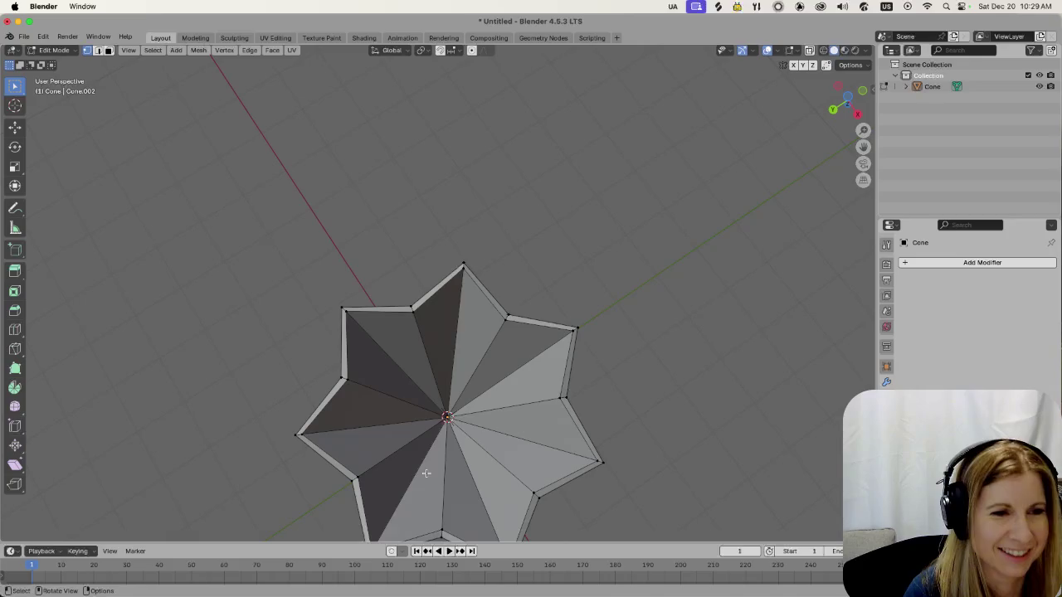
pyautogui.press('Tab')
pyautogui.press('Tab')
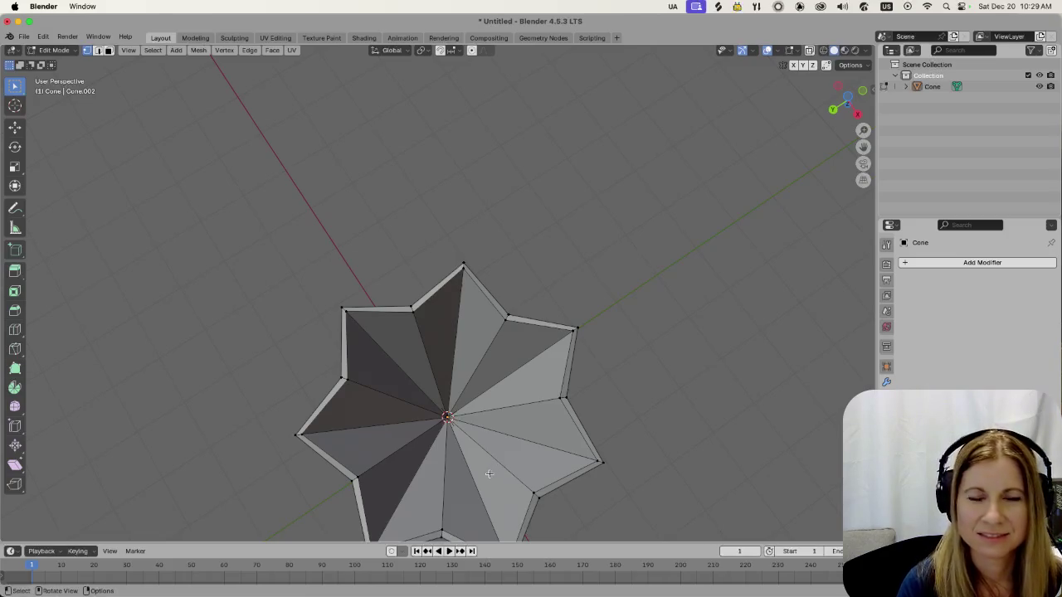
# Select the star's centre vertex and lower it along Z
pyautogui.click(447, 418)
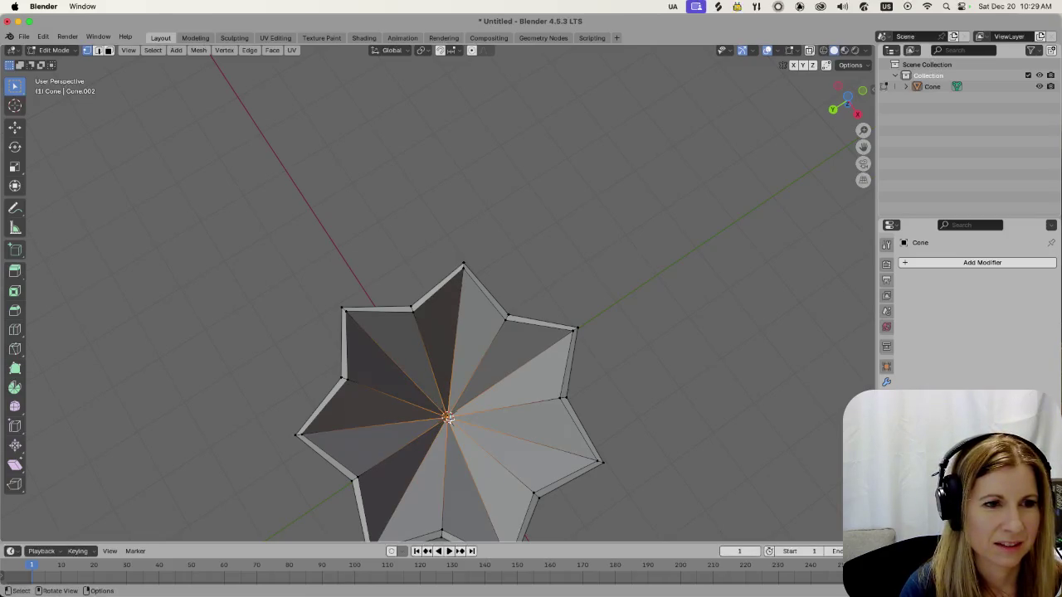
pyautogui.moveTo(498, 442); pyautogui.dragTo(469, 470, button='middle')
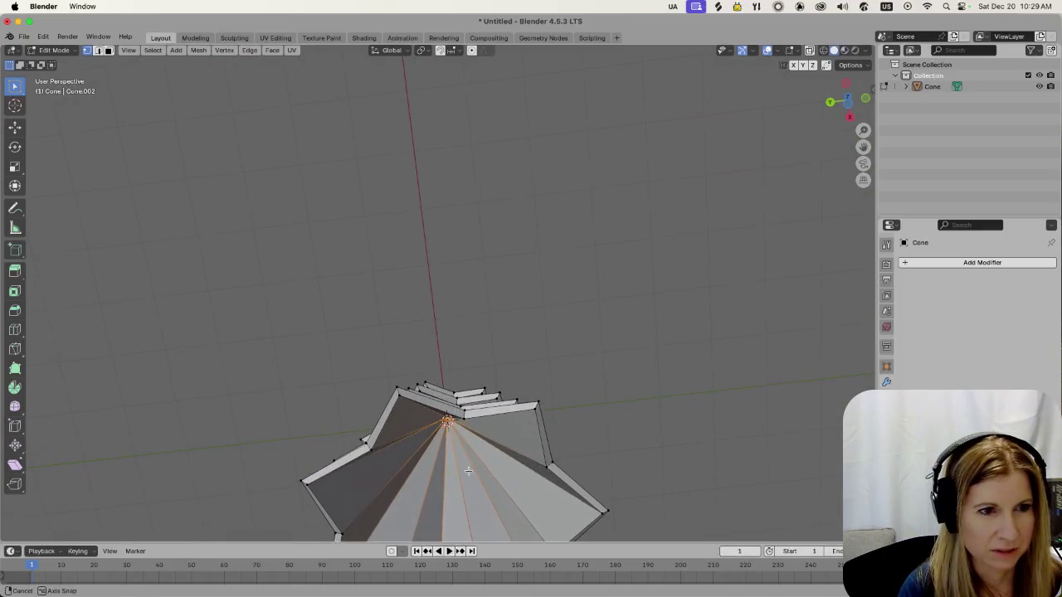
pyautogui.press('g')
pyautogui.press('z')
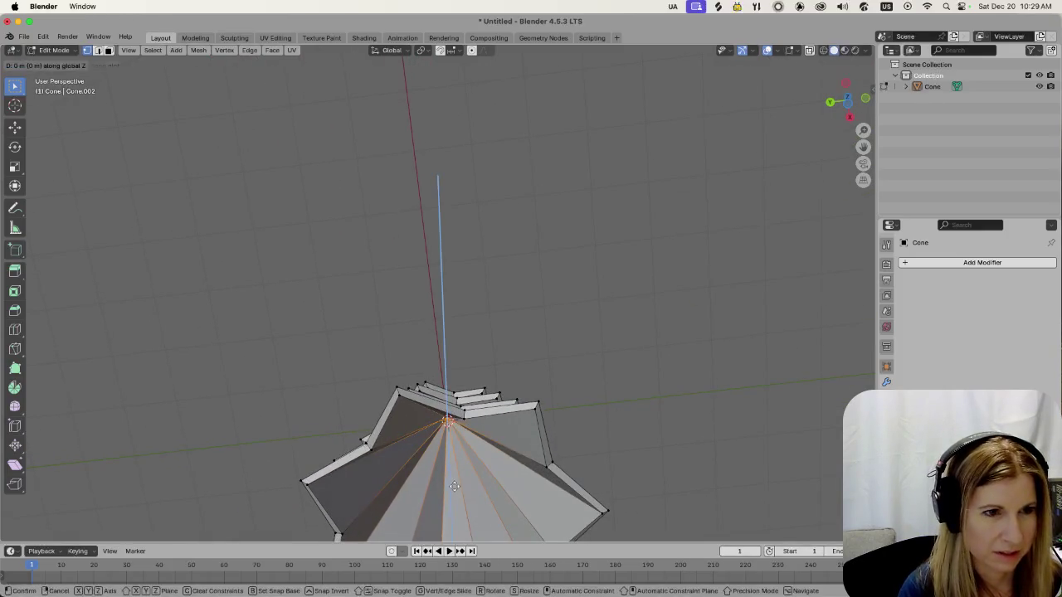
pyautogui.click(469, 506)
pyautogui.moveTo(469, 506)
pyautogui.mouseDown(button='middle')
pyautogui.moveTo(559, 476)
pyautogui.moveTo(363, 491)
pyautogui.moveTo(572, 452)
pyautogui.moveTo(372, 464)
pyautogui.mouseUp(button='middle')
# Readjust the centre vertex's Z height twice, ending 0.4262 m lower, then deselect it
pyautogui.press('g')
pyautogui.press('z')
pyautogui.click(600, 436)
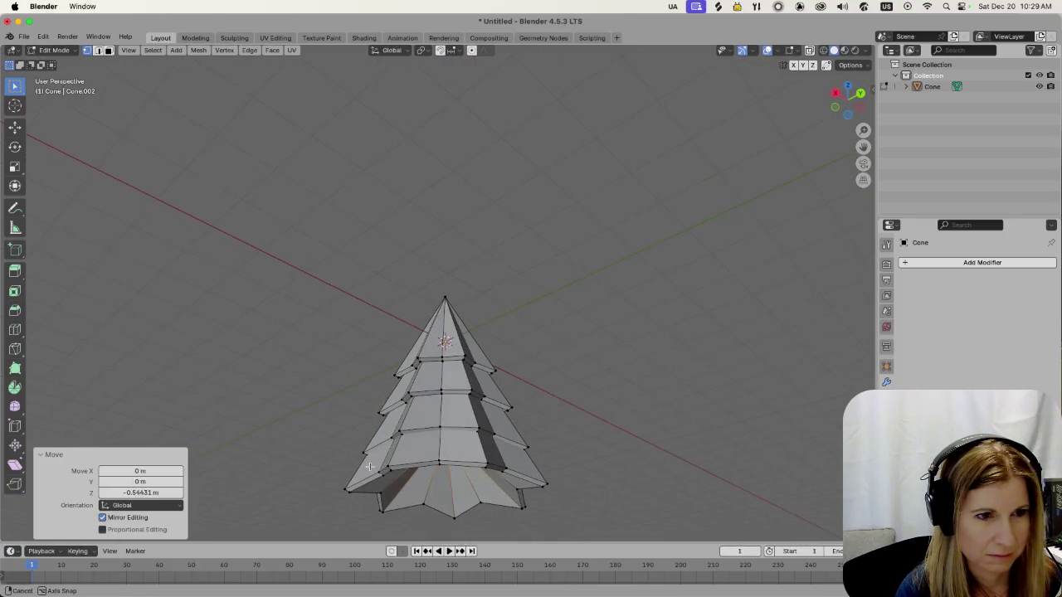
pyautogui.moveTo(372, 464)
pyautogui.mouseDown(button='middle')
pyautogui.moveTo(438, 489)
pyautogui.moveTo(437, 405)
pyautogui.moveTo(588, 405)
pyautogui.mouseUp(button='middle')
pyautogui.press('g')
pyautogui.press('z')
pyautogui.click(440, 502)
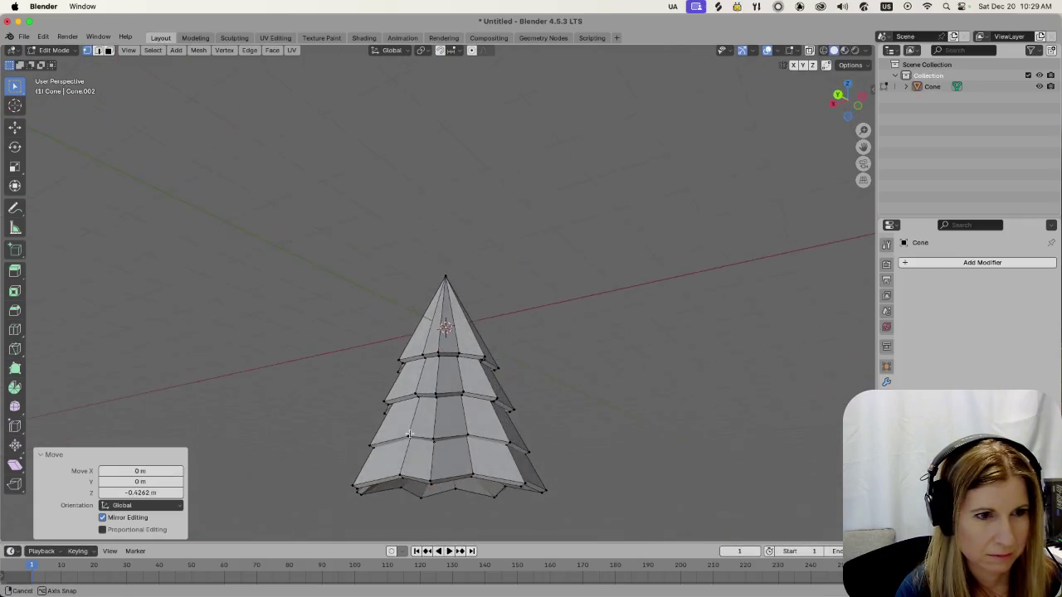
pyautogui.click(588, 405)
pyautogui.scroll(-2, 630, 401)
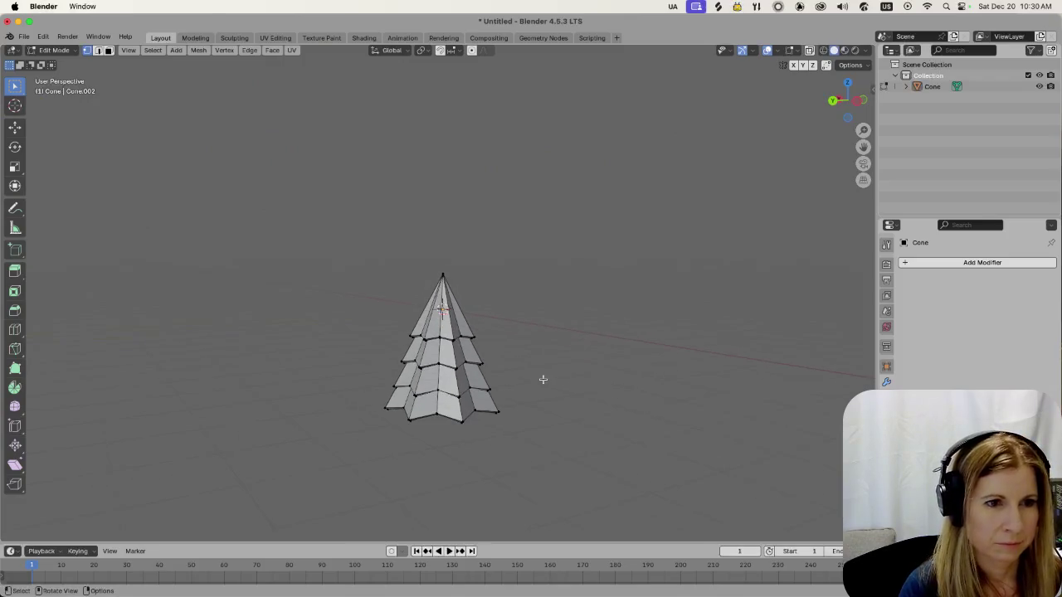
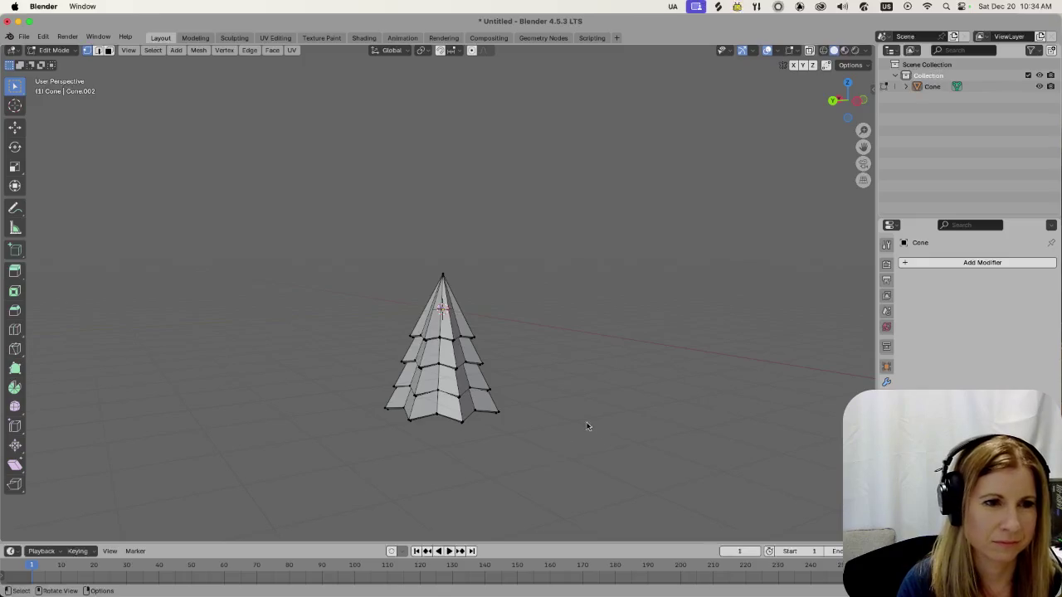
# Exit Edit Mode on the cone tree and bring up the Shift+A add menu for a mesh
pyautogui.hotkey('shift', 'a')
pyautogui.press('Escape')
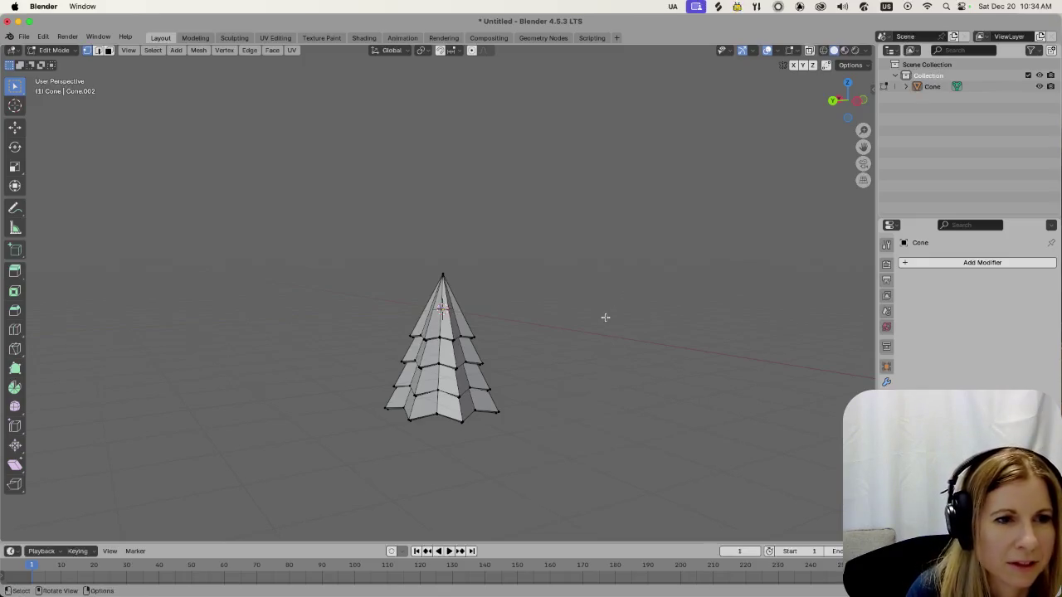
pyautogui.press('Tab')
pyautogui.hotkey('shift', 'a')
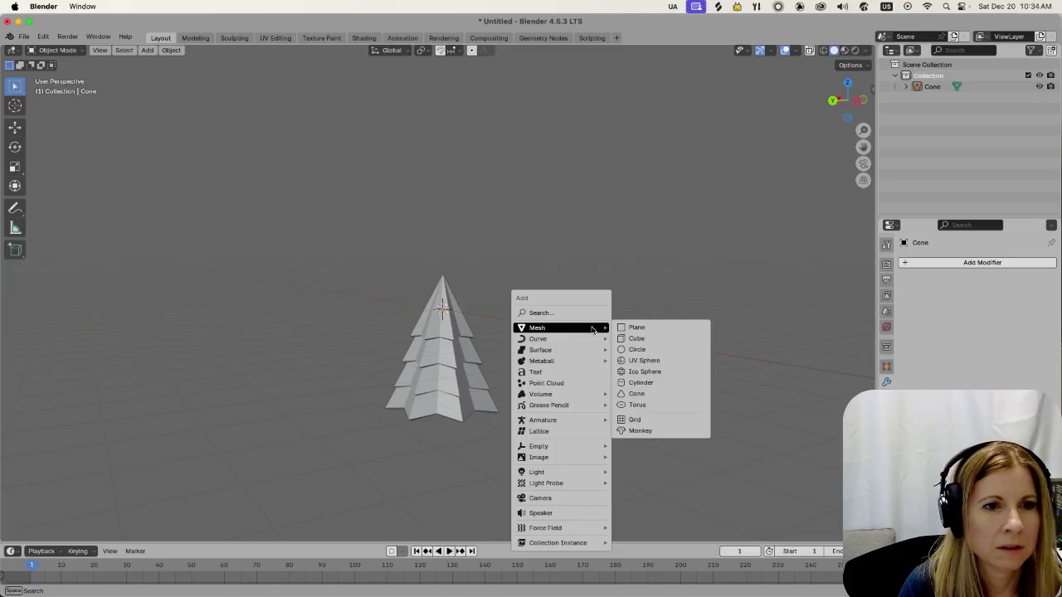
# Add a cylinder and move it down along Z beneath the cone tree
pyautogui.click(685, 383)
pyautogui.press('g')
pyautogui.press('z')
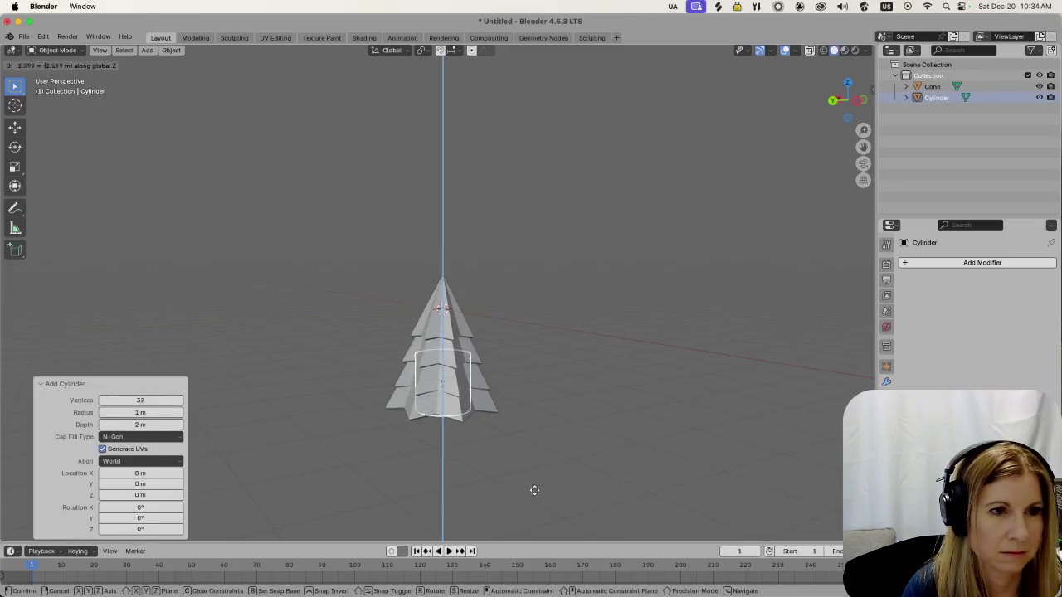
pyautogui.click(513, 527)
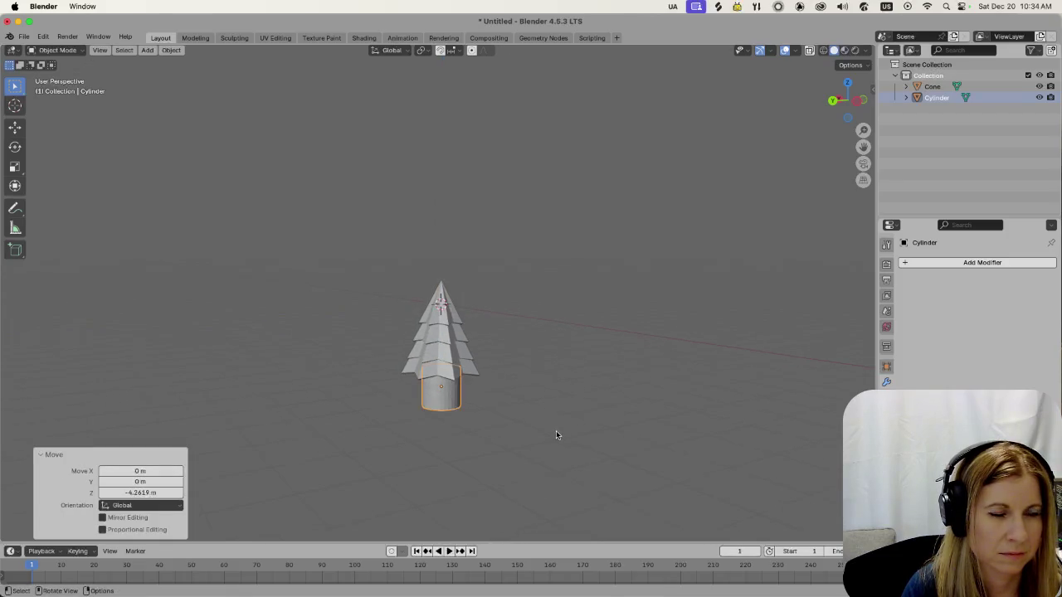
pyautogui.moveTo(556, 431); pyautogui.dragTo(544, 377, button='middle')
pyautogui.scroll(2, 546, 373)
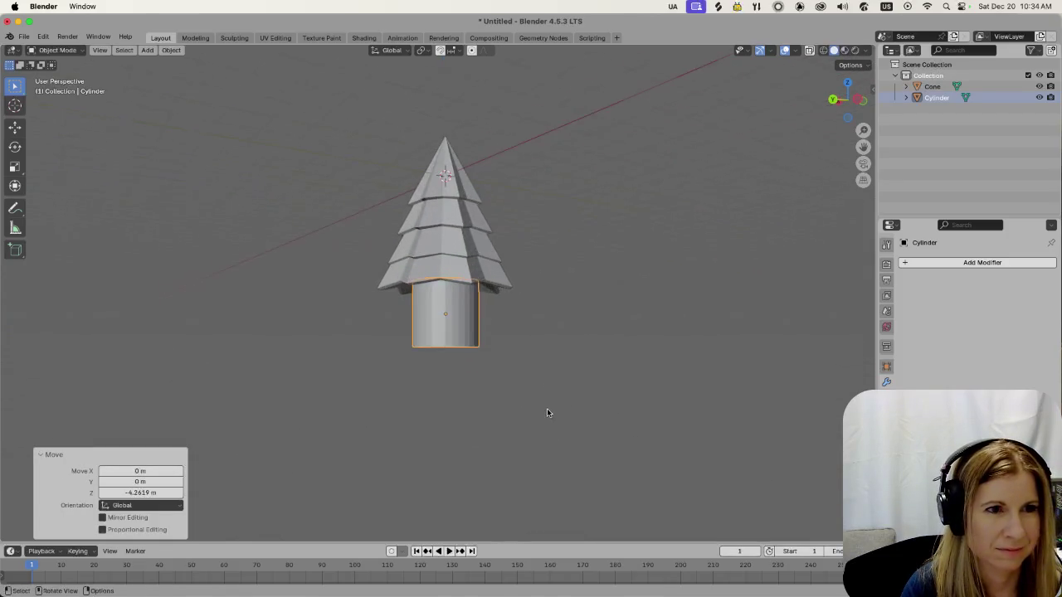
pyautogui.scroll(3, 546, 408)
pyautogui.scroll(2, 656, 407)
# Shrink the cylinder to 0.753, then stretch it along Z to 1.333
pyautogui.press('s')
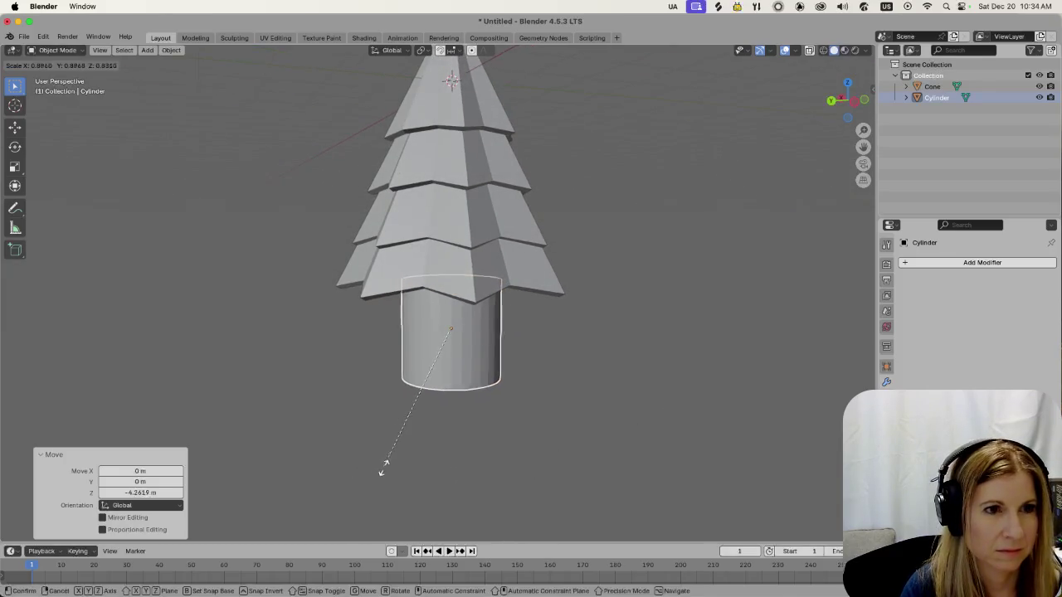
pyautogui.click(407, 454)
pyautogui.press('s')
pyautogui.press('z')
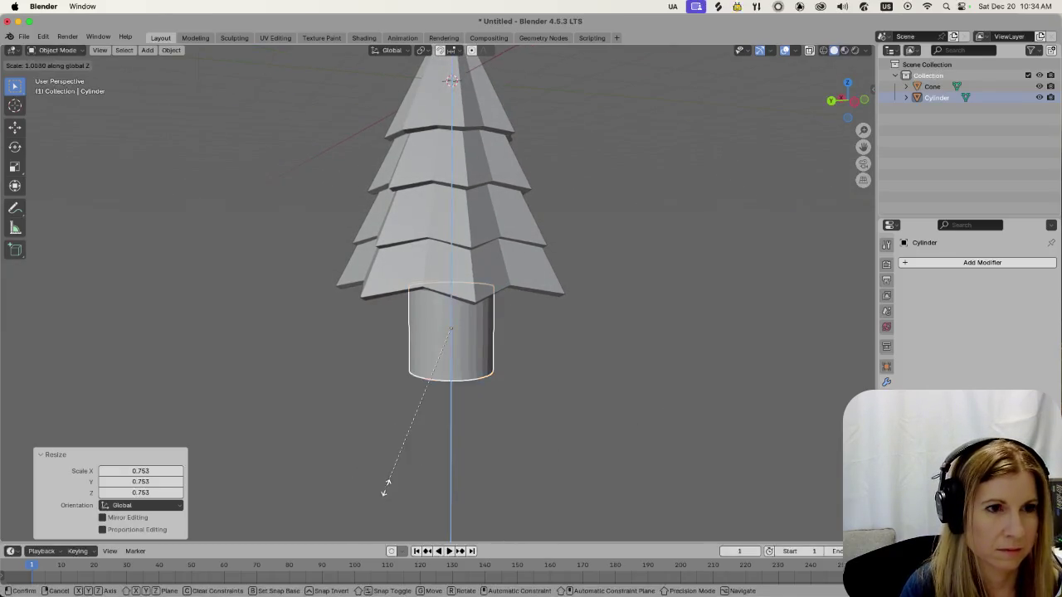
pyautogui.click(377, 523)
pyautogui.press('s')
pyautogui.press('z')
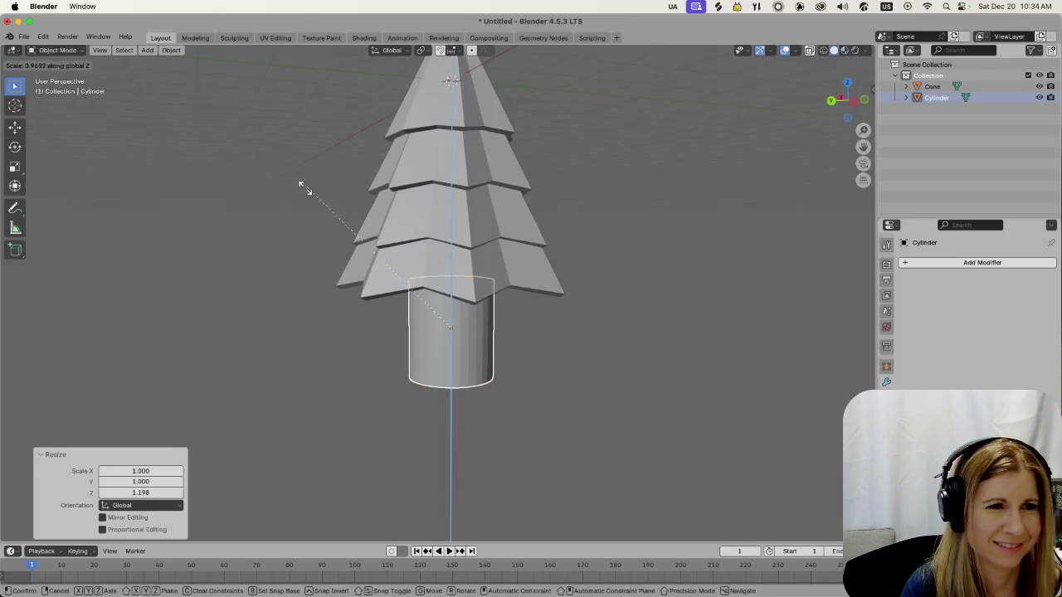
pyautogui.click(302, 93)
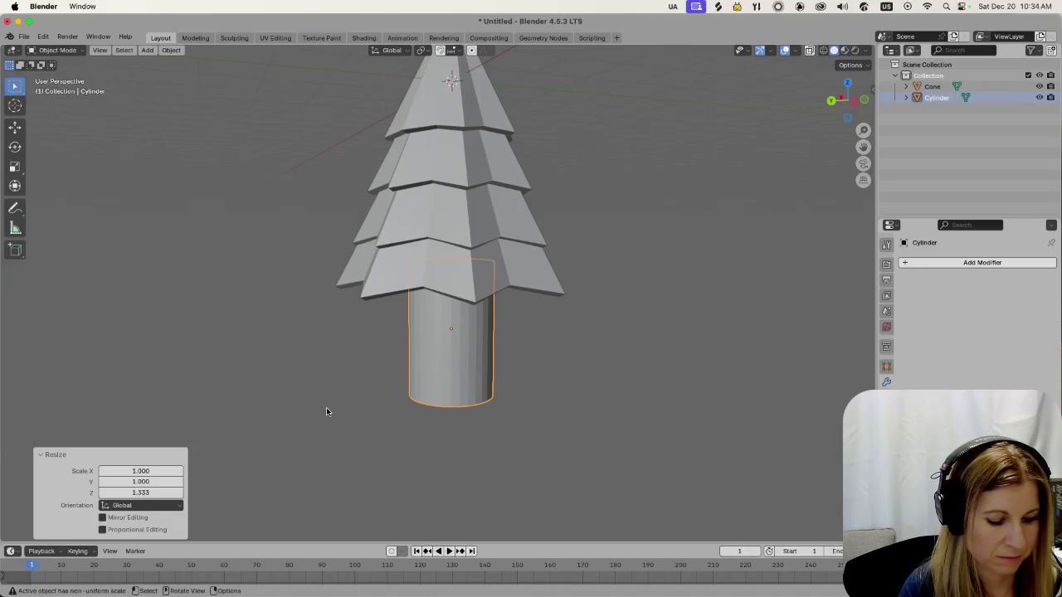
pyautogui.hotkey('shift', 'z')
# Enter Edit Mode on the trunk cylinder, select all its mesh in Material Preview, then exit
pyautogui.click(354, 398)
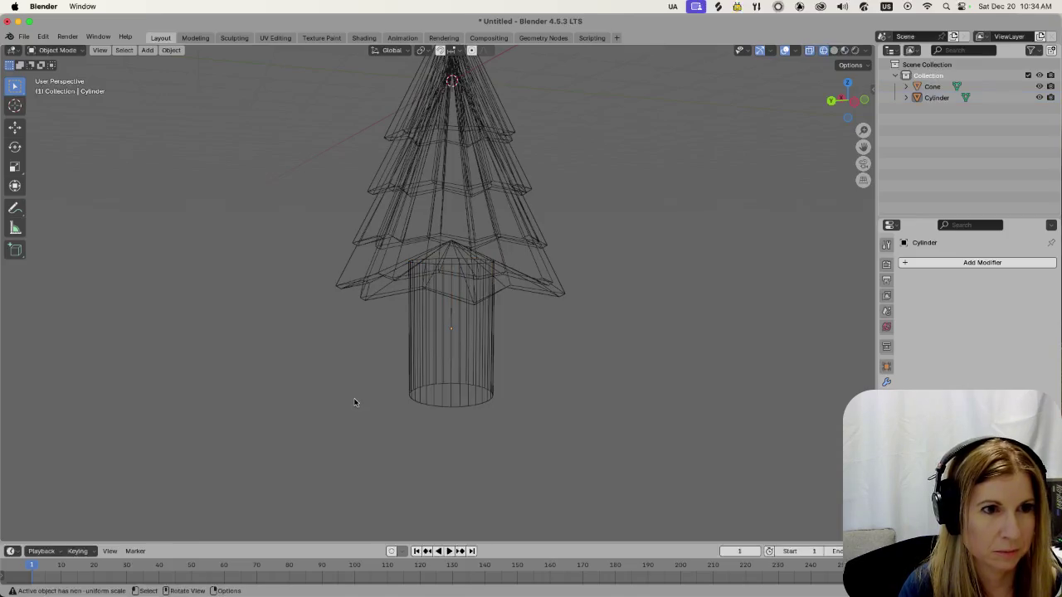
pyautogui.press('Tab')
pyautogui.click(832, 51)
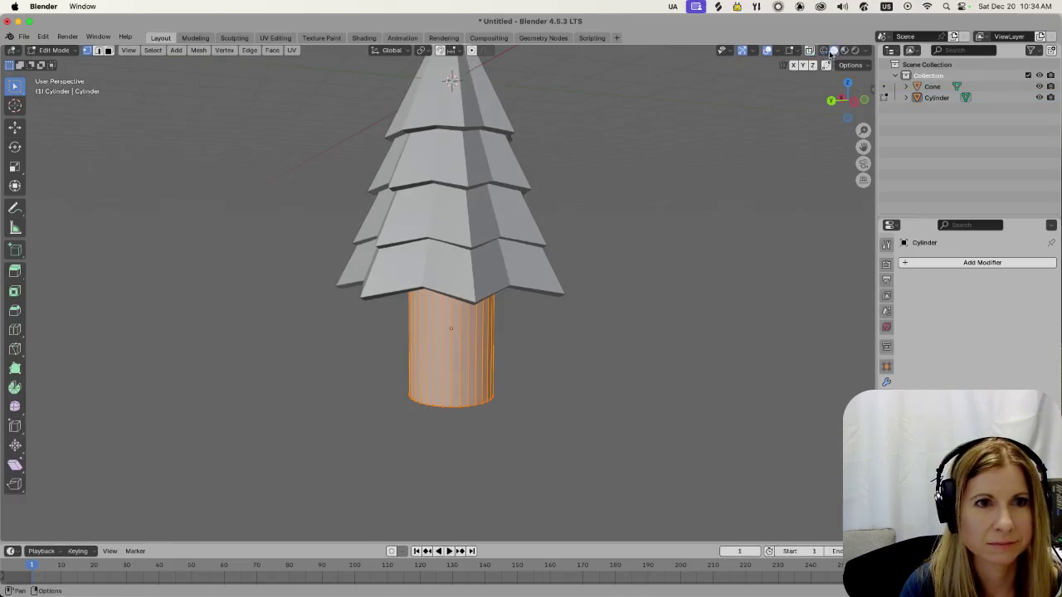
pyautogui.click(589, 400)
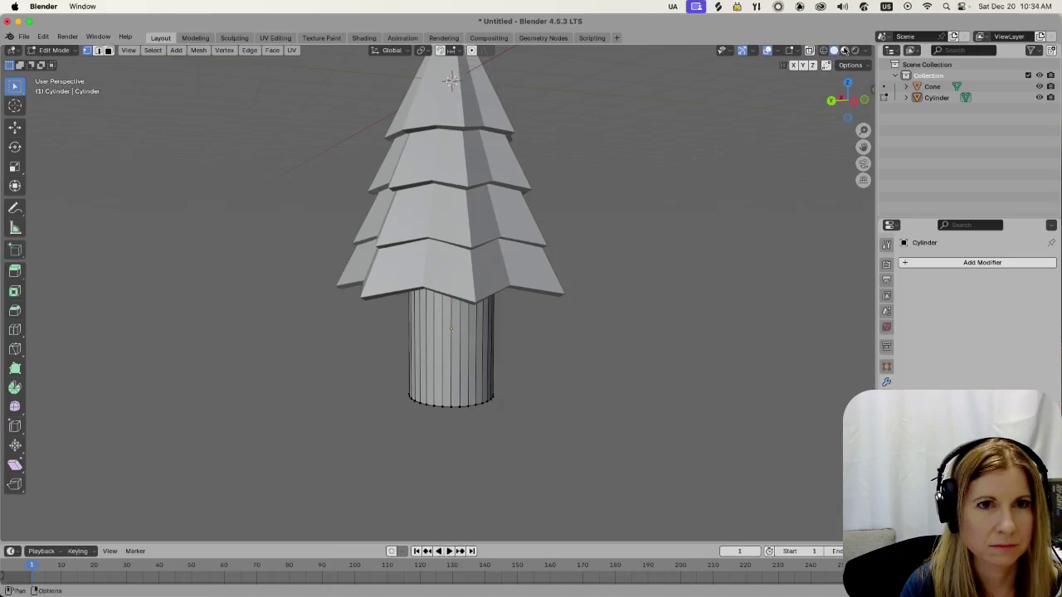
pyautogui.click(844, 51)
pyautogui.press('a')
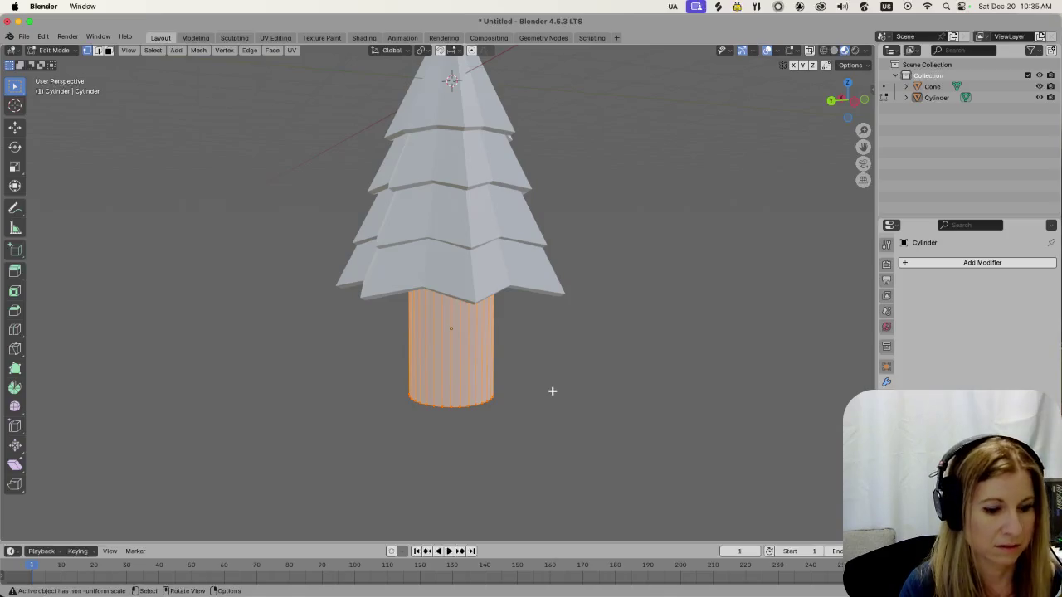
pyautogui.press('Tab')
# Scale the trunk cylinder up to 1.105 and check its overlap with the tree in wireframe
pyautogui.click(481, 359)
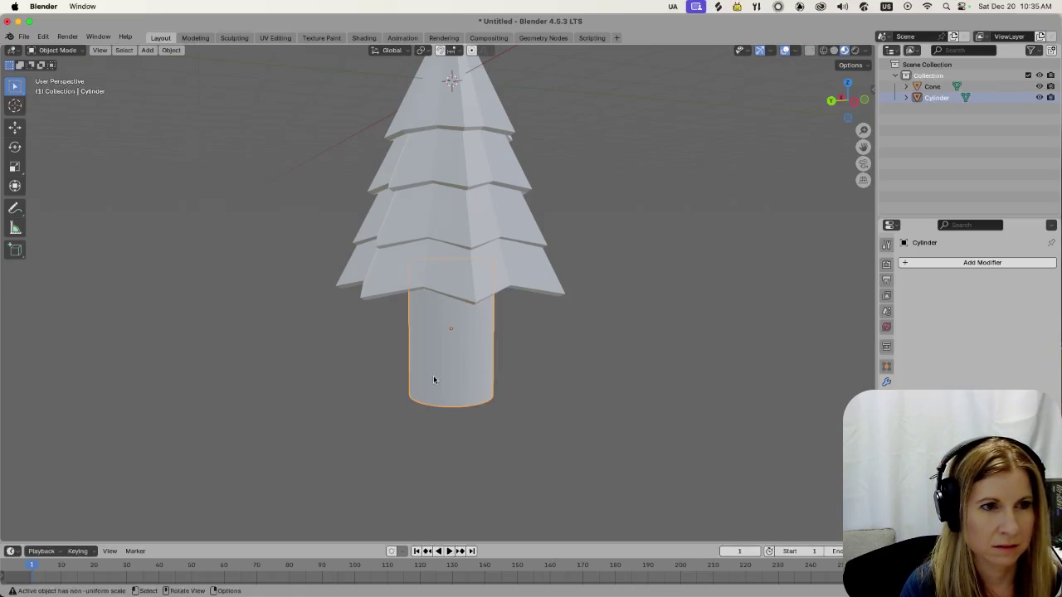
pyautogui.press('s')
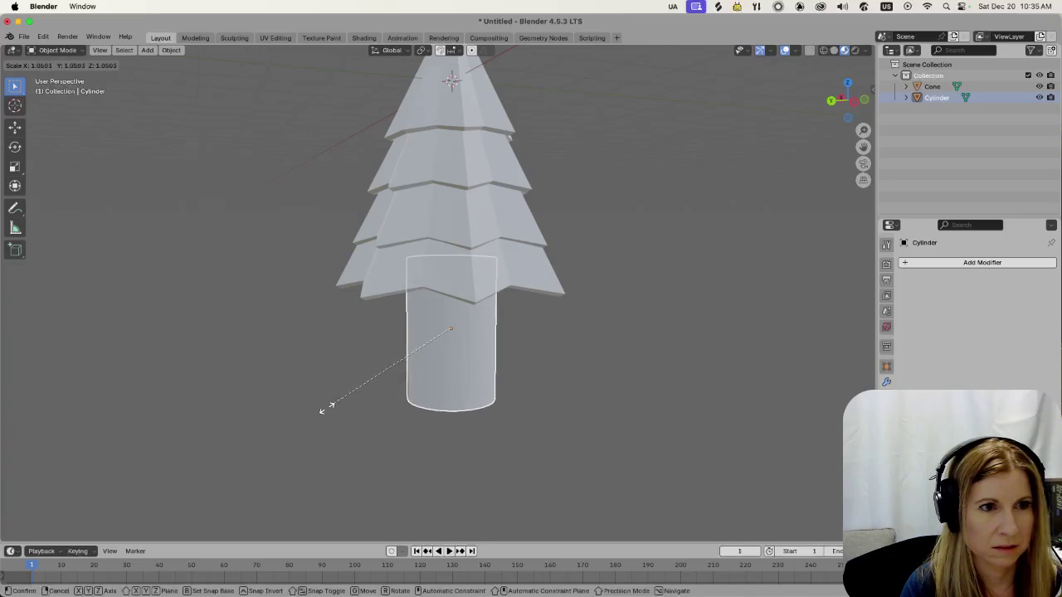
pyautogui.click(324, 408)
pyautogui.moveTo(428, 366); pyautogui.dragTo(485, 407, button='middle')
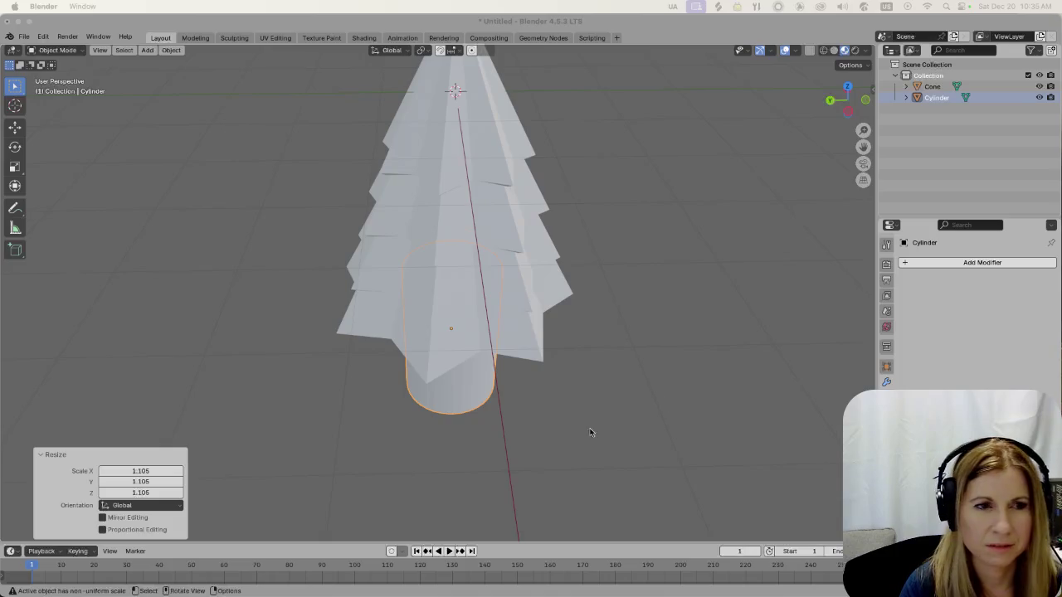
pyautogui.moveTo(594, 426)
pyautogui.mouseDown(button='middle')
pyautogui.moveTo(559, 381)
pyautogui.moveTo(446, 377)
pyautogui.mouseUp(button='middle')
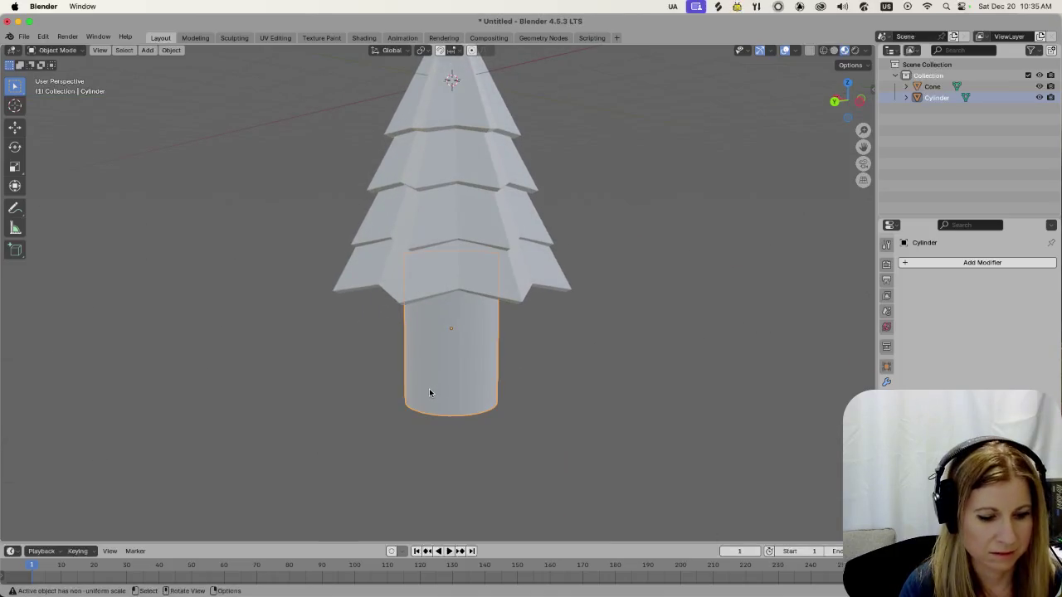
pyautogui.hotkey('shift', 'z')
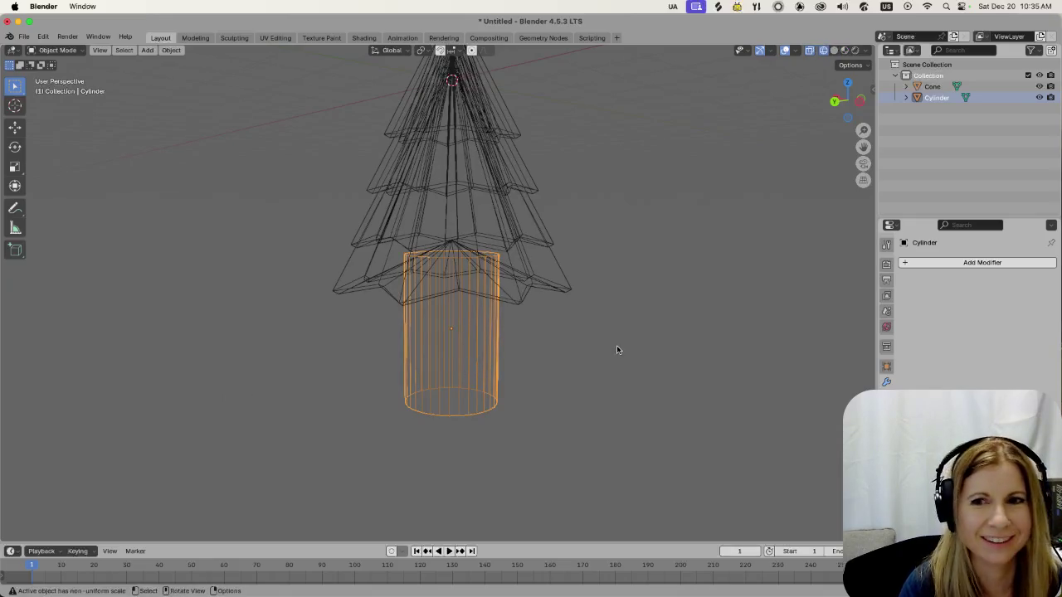
pyautogui.click(833, 50)
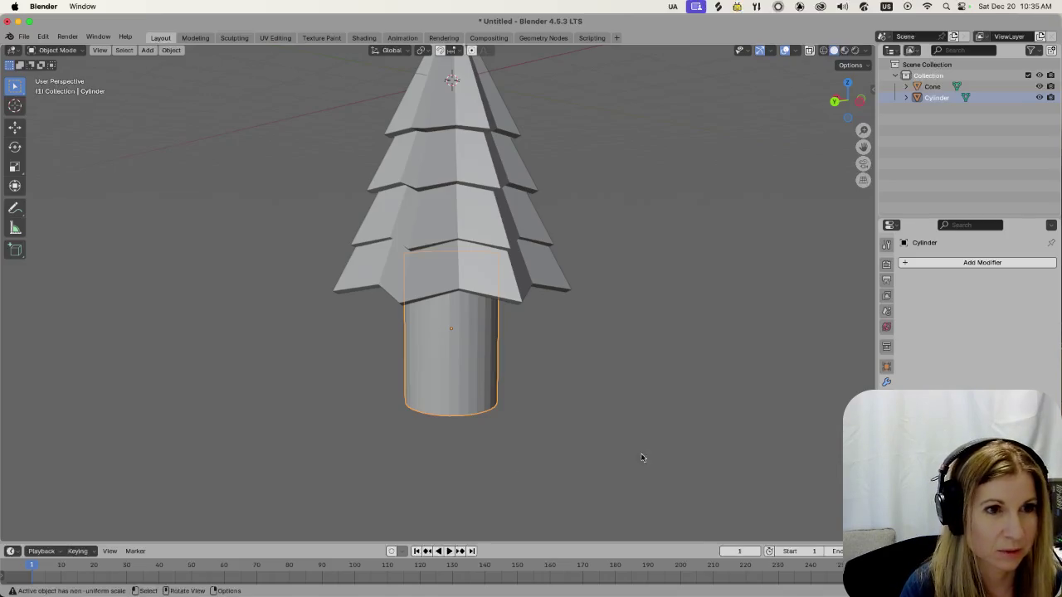
pyautogui.moveTo(639, 457); pyautogui.dragTo(581, 456, button='middle')
# Try clearing the trunk's scale, undo it, and check the Shift+S snapping menu
pyautogui.hotkey('alt', 's')
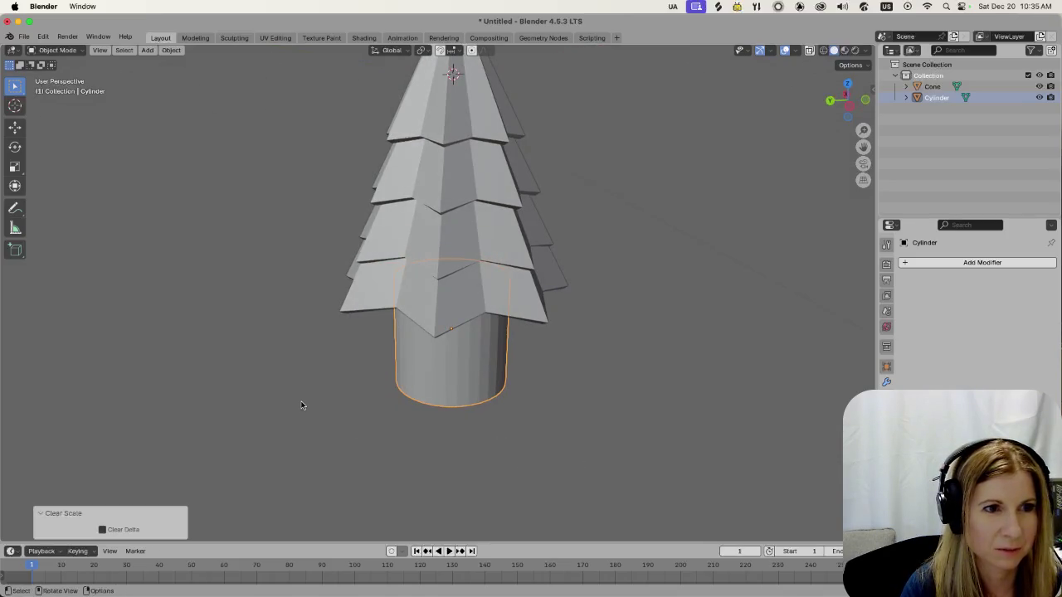
pyautogui.hotkey('ctrl', 'z')
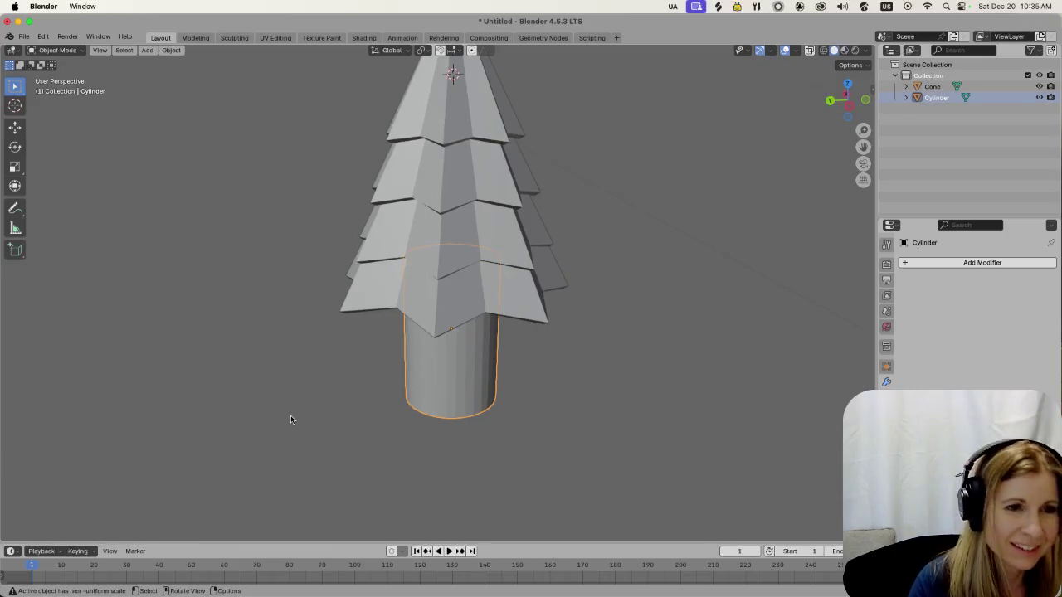
pyautogui.hotkey('shift', 's')
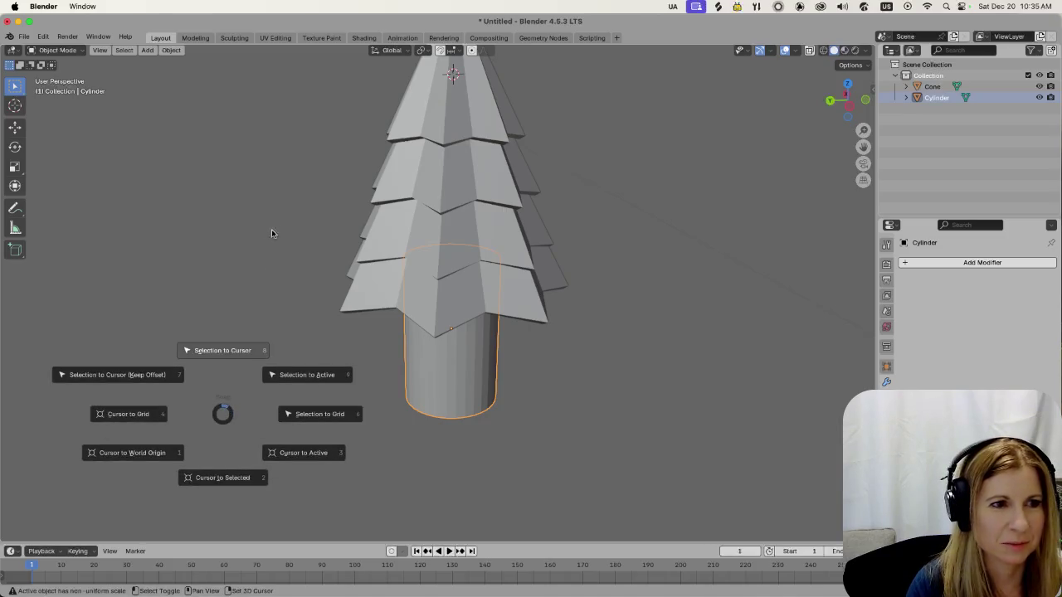
pyautogui.rightClick(382, 348)
# Narrow the trunk to 0.86 on X and Y and check the fit in wireframe
pyautogui.click(298, 282)
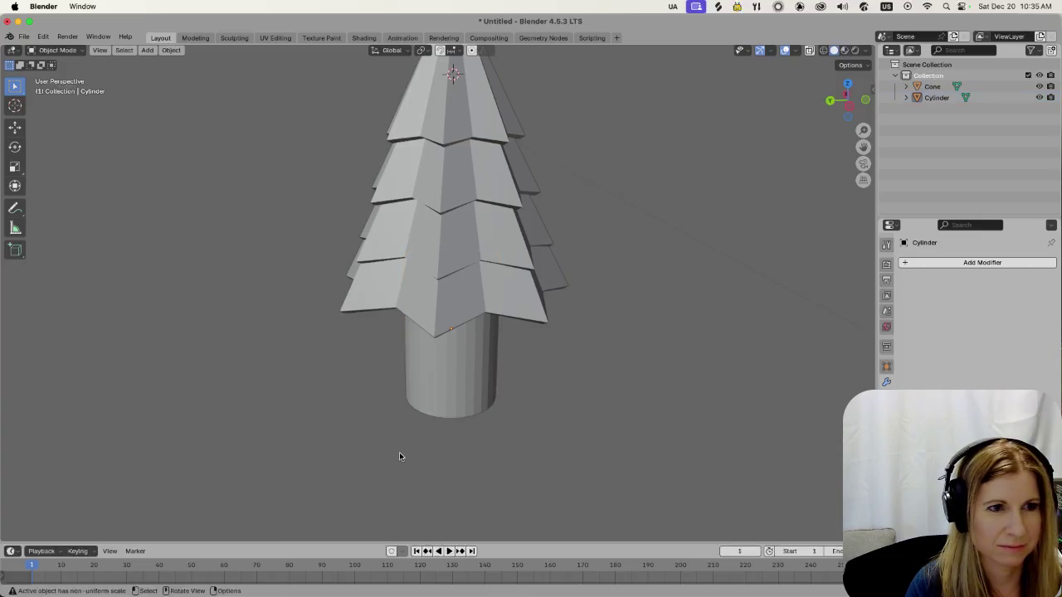
pyautogui.click(498, 379)
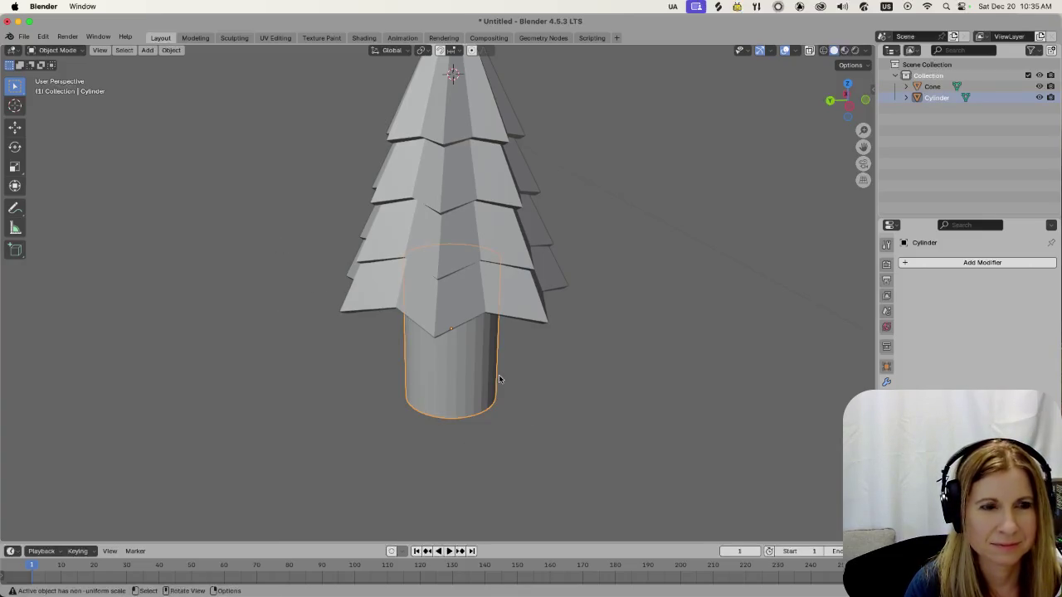
pyautogui.press('s')
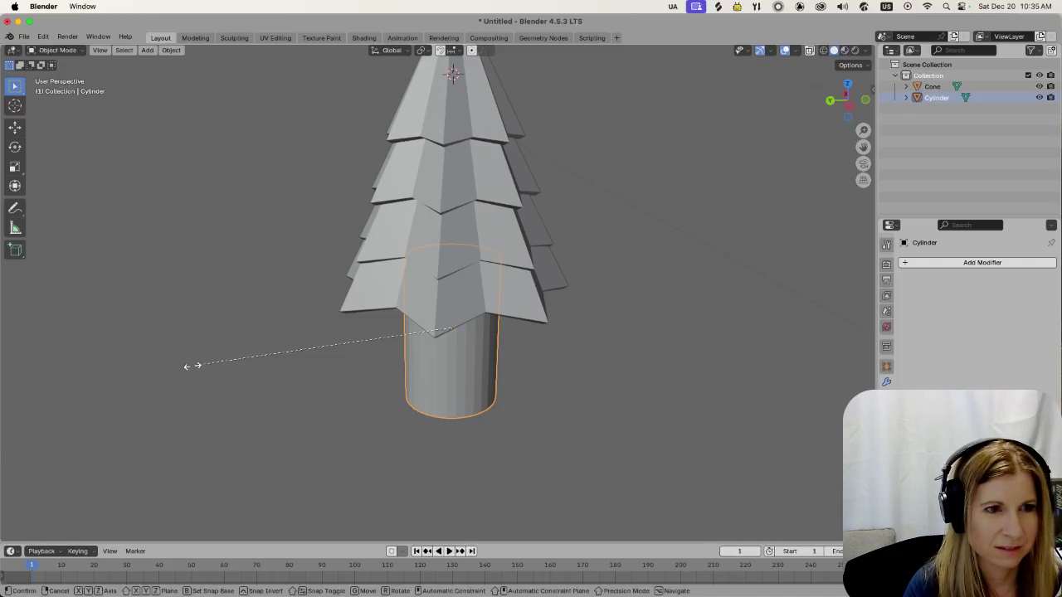
pyautogui.hotkey('shift', 'z')
pyautogui.write('.86')
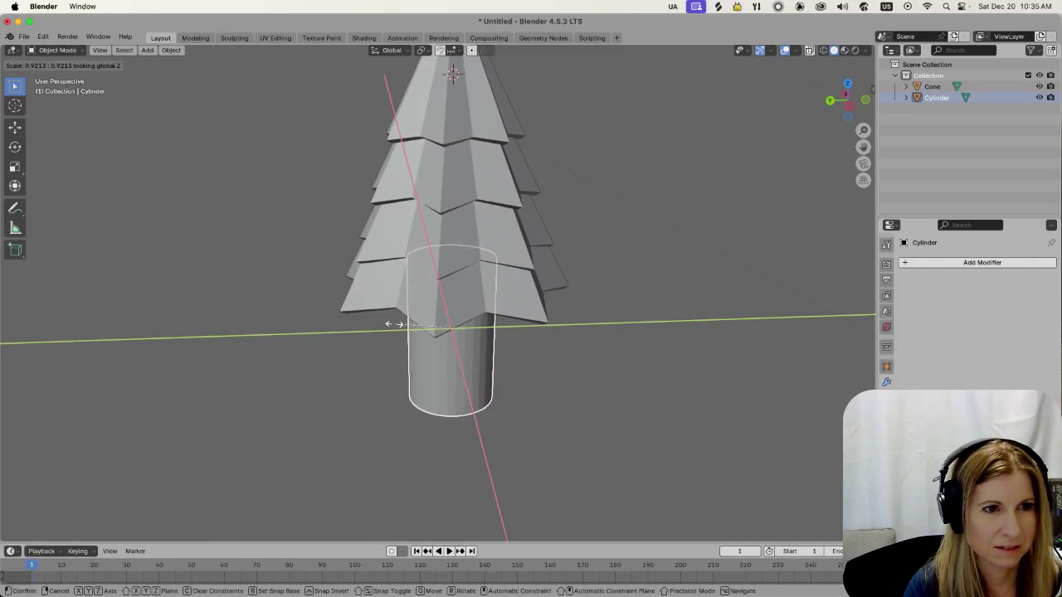
pyautogui.press('Return')
pyautogui.hotkey('shift', 'z')
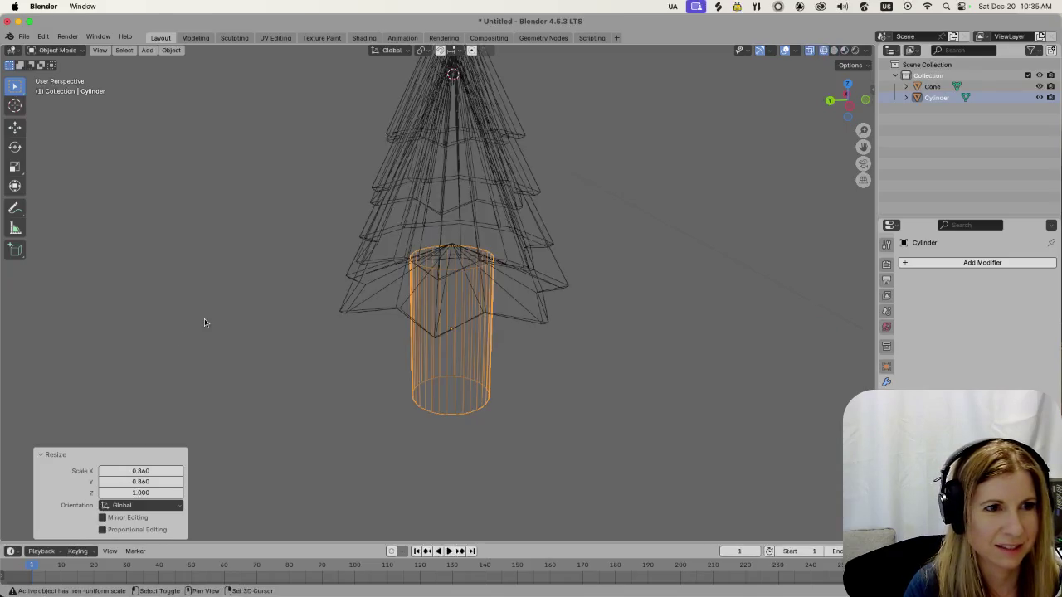
pyautogui.click(622, 386)
pyautogui.click(833, 50)
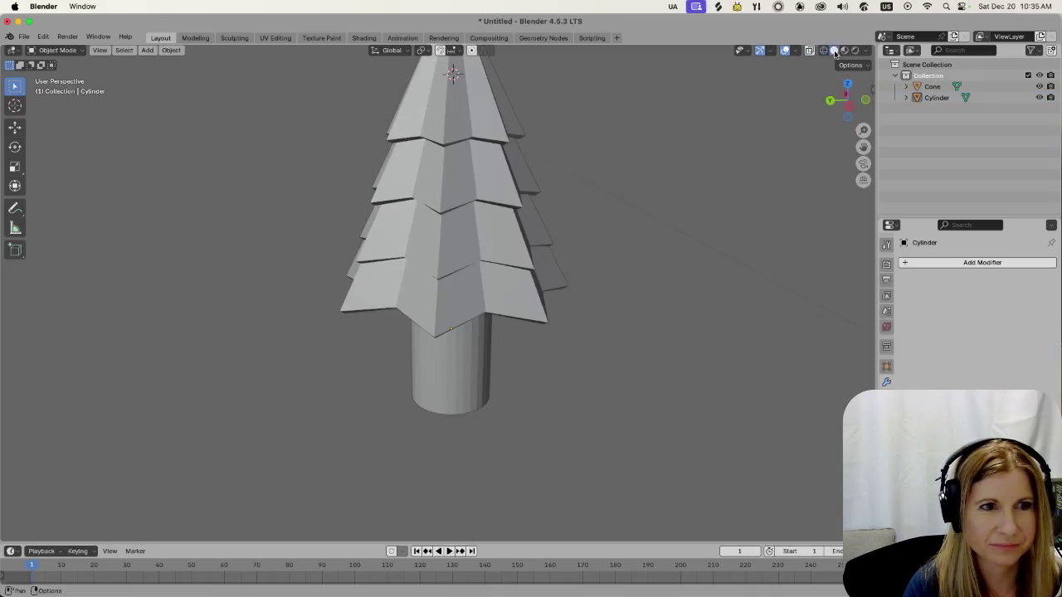
pyautogui.moveTo(519, 418)
pyautogui.mouseDown(button='middle')
pyautogui.moveTo(422, 398)
pyautogui.moveTo(417, 417)
pyautogui.mouseUp(button='middle')
# Narrow the trunk further to 0.822 on X and Y, keeping its height
pyautogui.click(486, 393)
pyautogui.press('s')
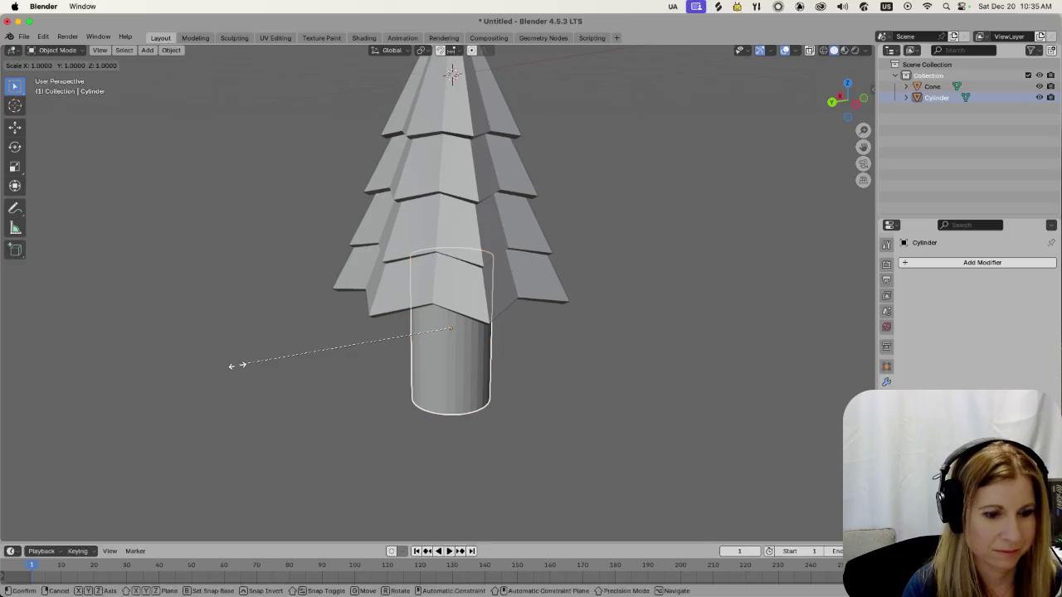
pyautogui.hotkey('shift', 'z')
pyautogui.click(551, 313)
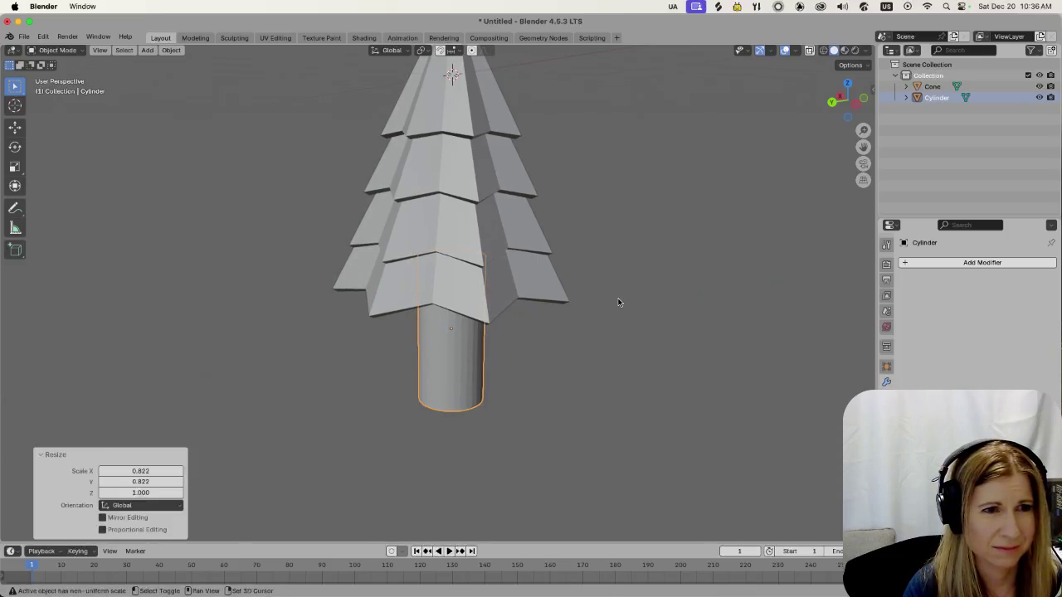
pyautogui.moveTo(517, 422)
pyautogui.mouseDown(button='middle')
pyautogui.moveTo(596, 383)
pyautogui.moveTo(465, 445)
pyautogui.mouseUp(button='middle')
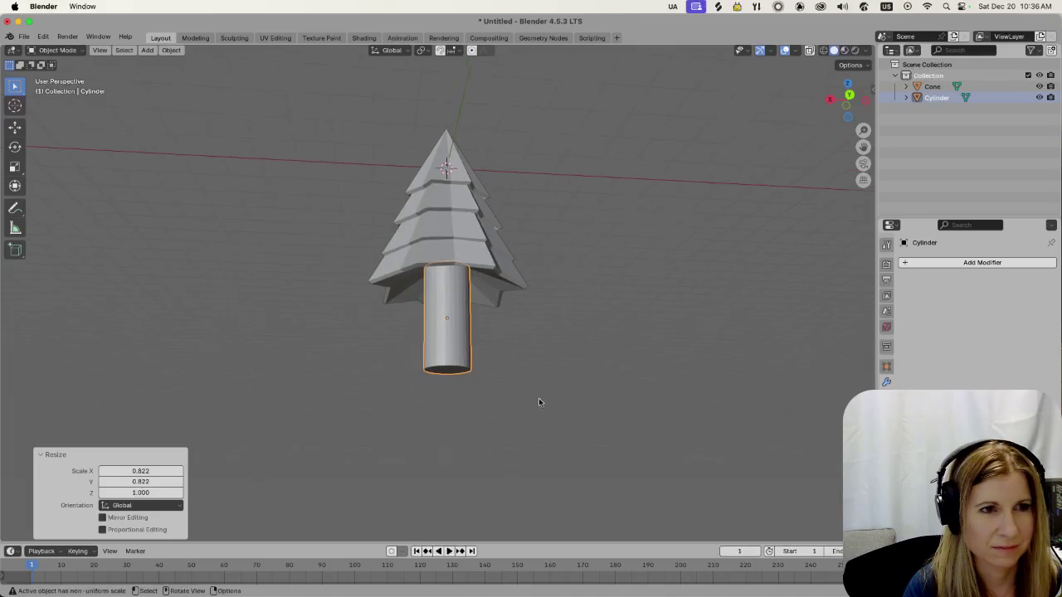
# Raise the trunk along Z up into the base of the tree
pyautogui.press('g')
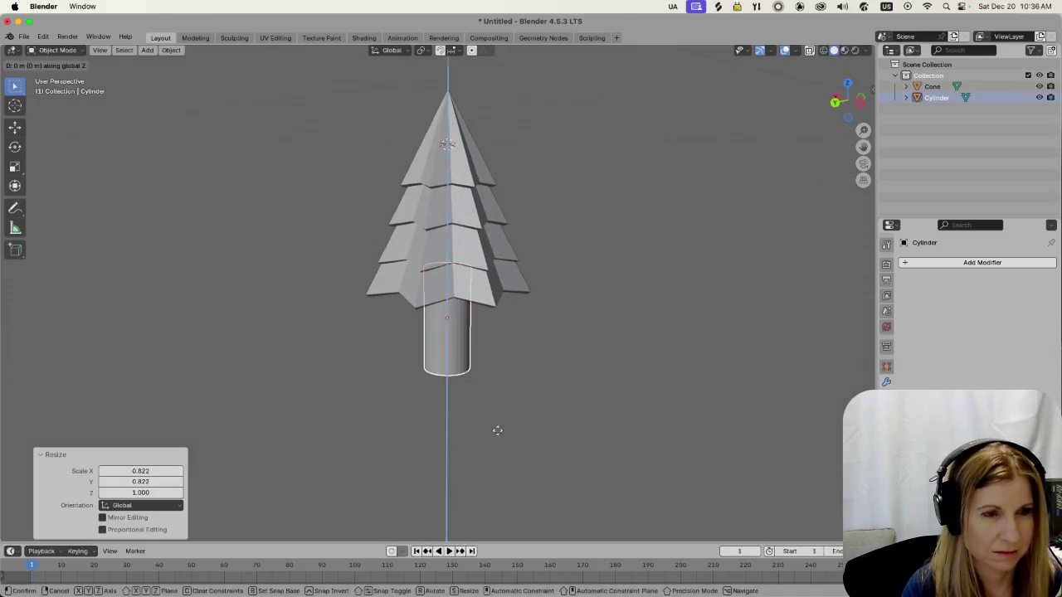
pyautogui.press('z')
pyautogui.click(519, 397)
pyautogui.click(623, 366)
pyautogui.scroll(3, 597, 382)
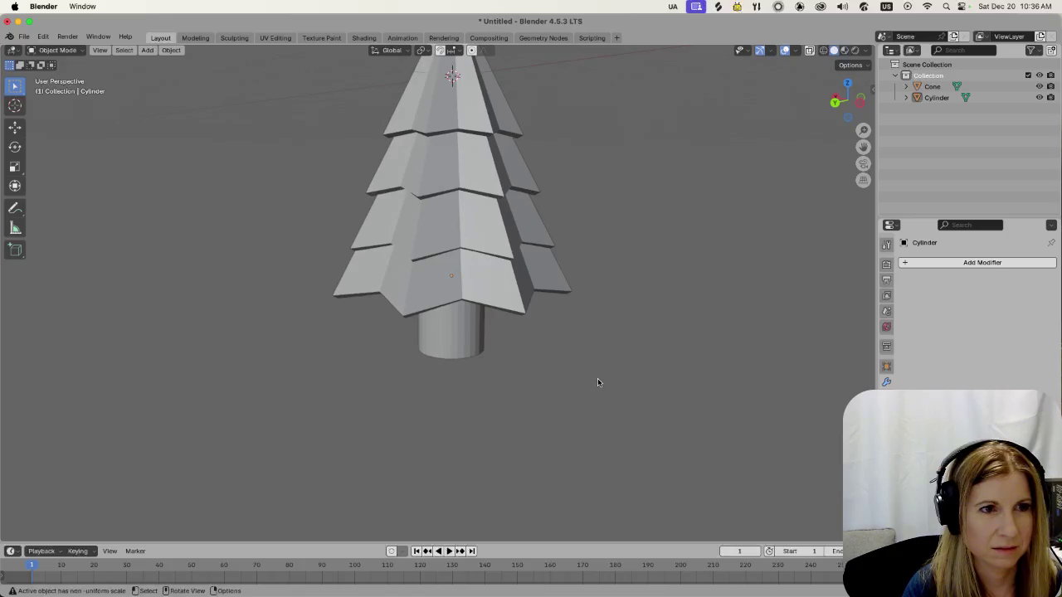
pyautogui.scroll(-2, 597, 382)
# Slim the trunk to 0.788 on X and Y with its height unchanged
pyautogui.click(457, 328)
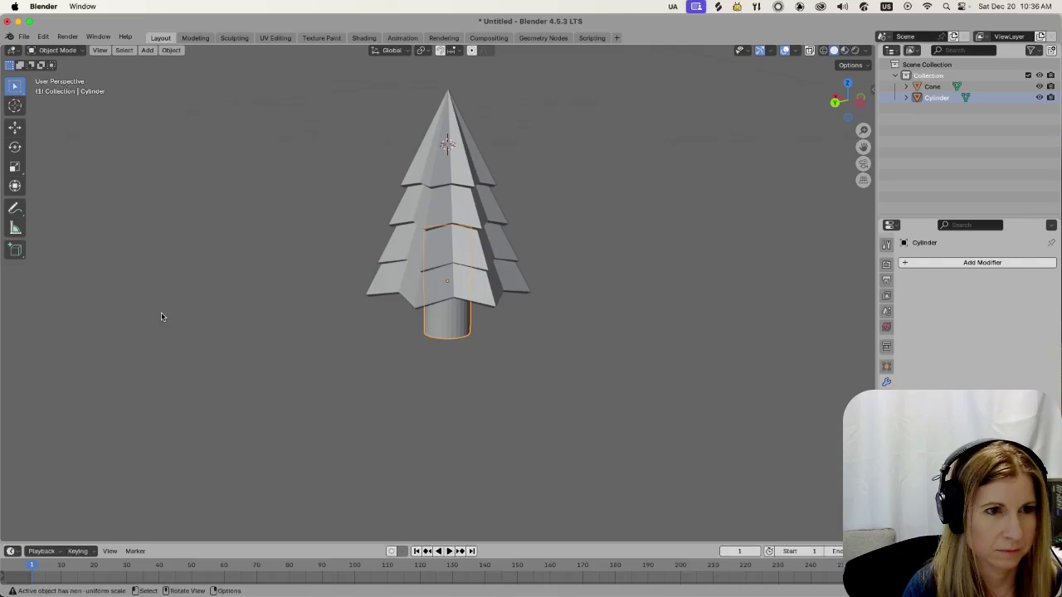
pyautogui.press('s')
pyautogui.hotkey('shift', 'z')
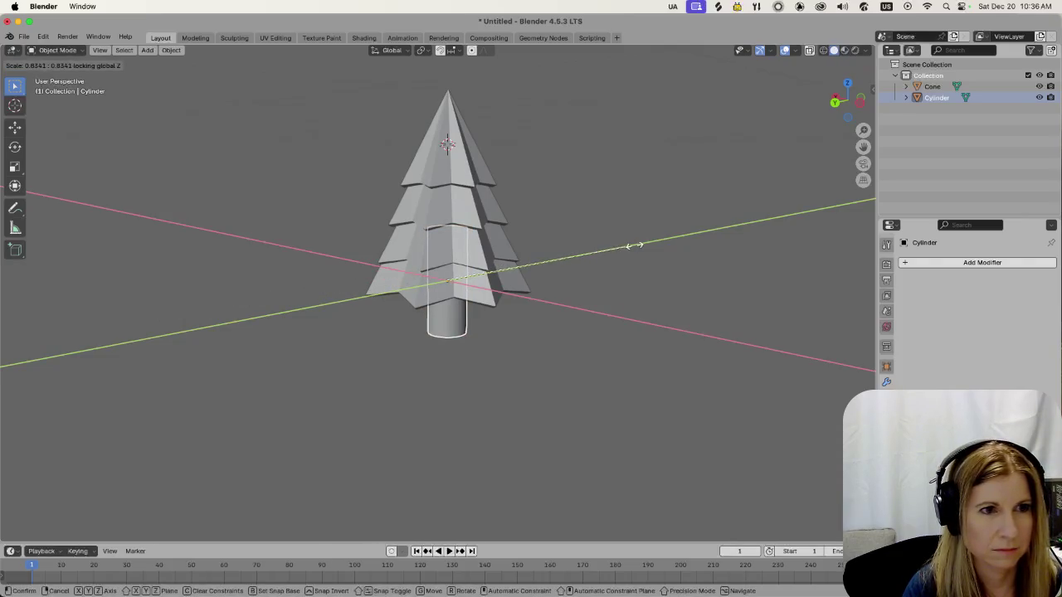
pyautogui.click(755, 218)
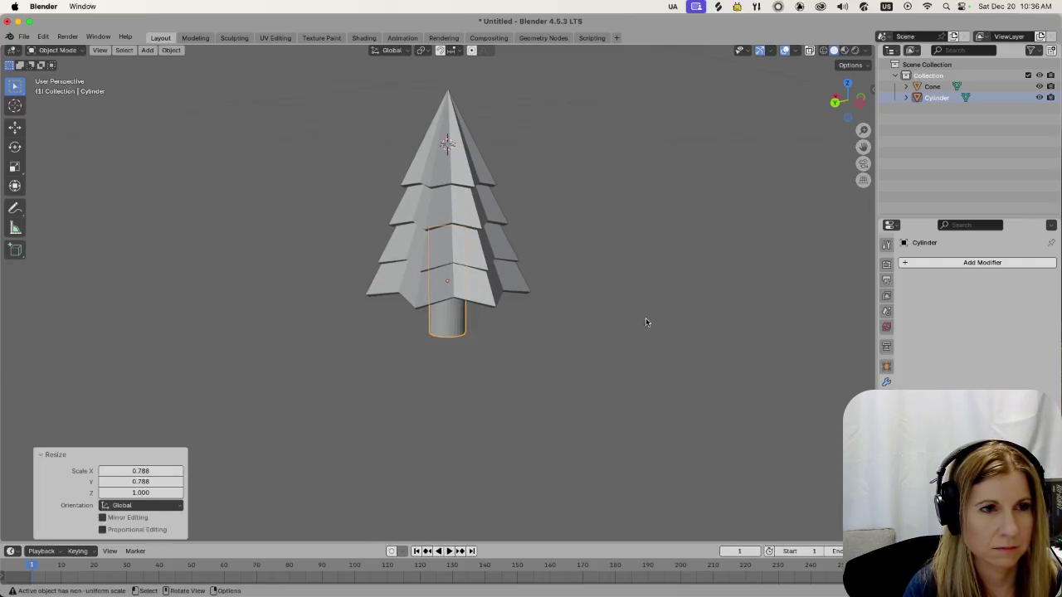
pyautogui.click(570, 383)
pyautogui.scroll(3, 591, 372)
pyautogui.scroll(5, 592, 371)
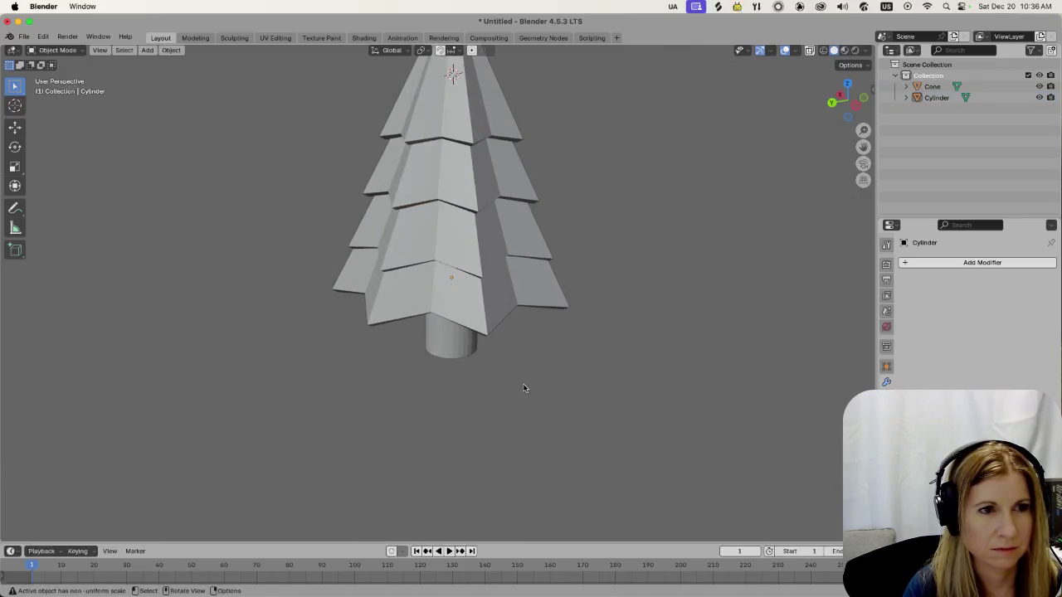
pyautogui.moveTo(524, 389); pyautogui.dragTo(470, 351, button='middle')
pyautogui.click(450, 348)
# Apply Shade Auto Smooth to the trunk, adding a 30° Smooth by Angle modifier
pyautogui.rightClick(450, 348)
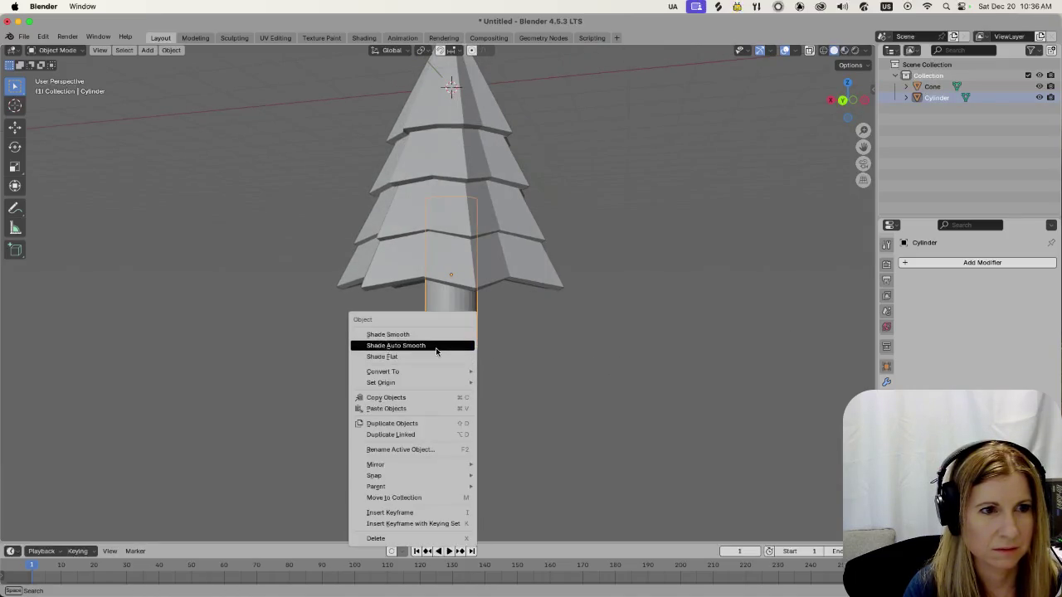
pyautogui.click(436, 345)
pyautogui.scroll(-2, 504, 382)
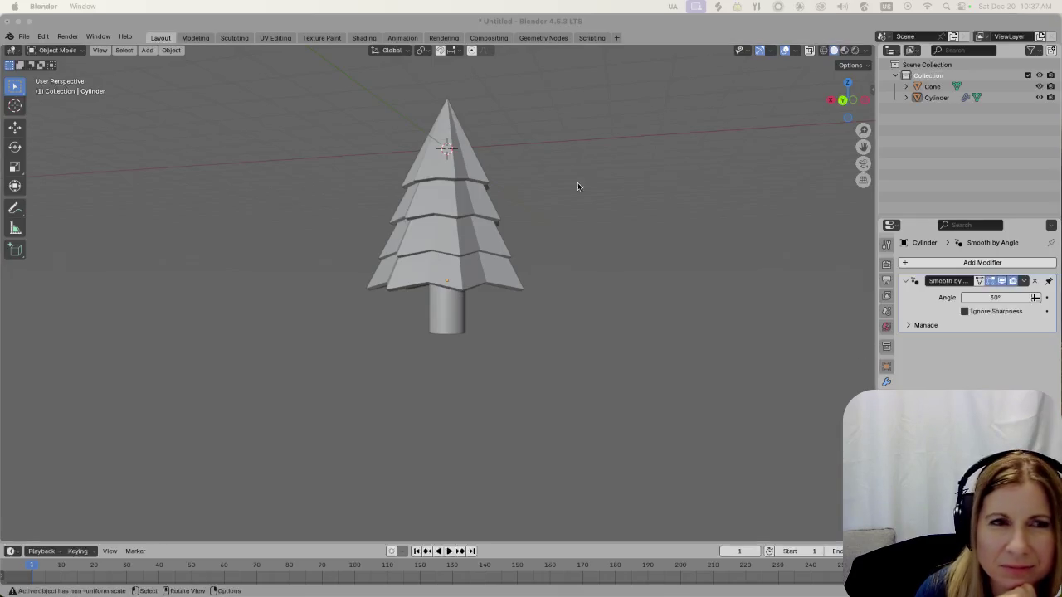
pyautogui.click(663, 21)
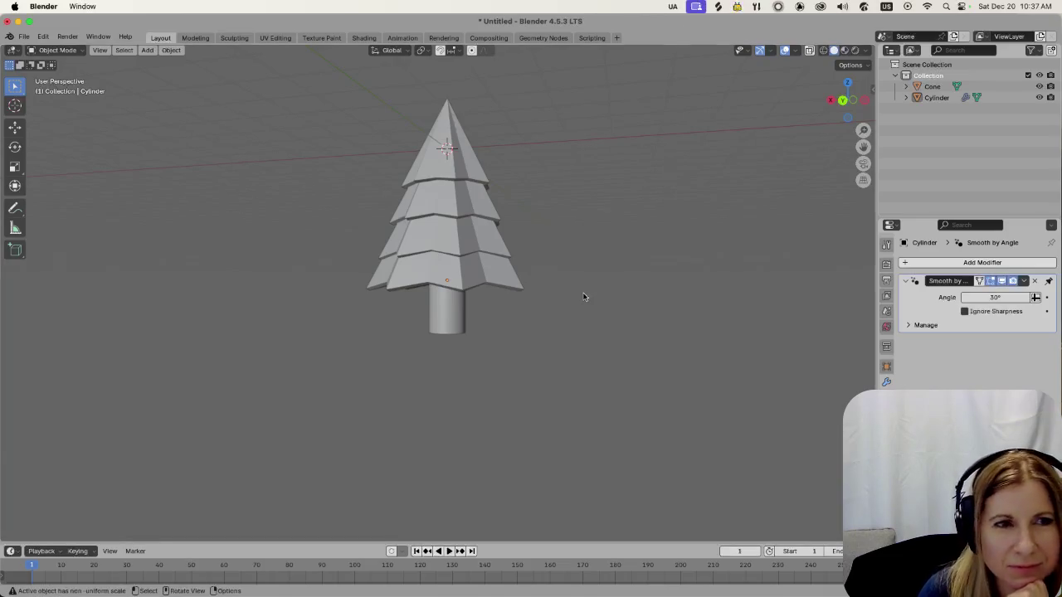
pyautogui.scroll(3, 583, 296)
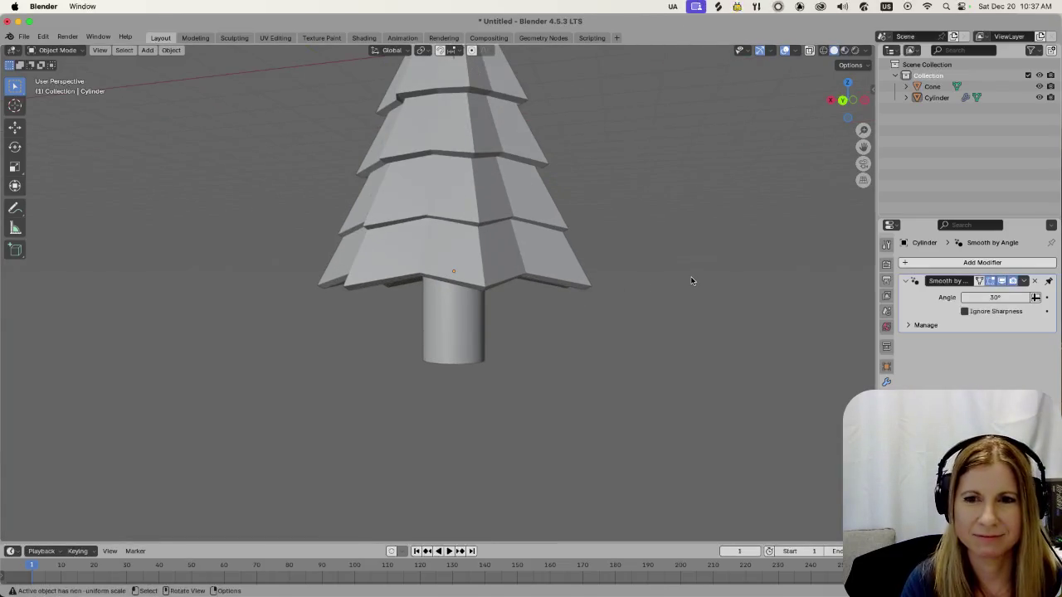
pyautogui.moveTo(689, 277); pyautogui.dragTo(658, 385, button='middle')
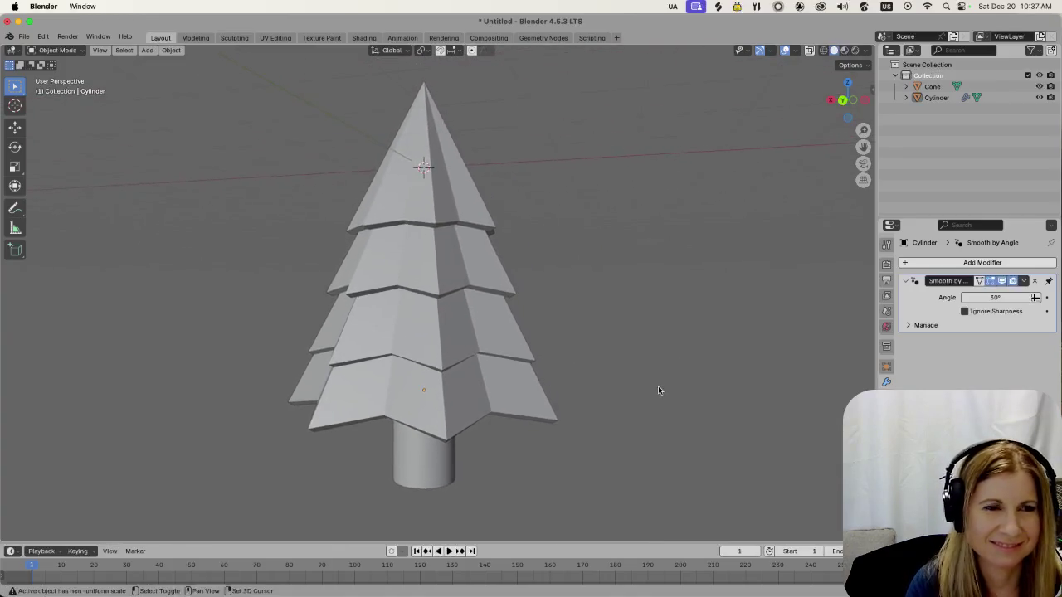
pyautogui.scroll(-2, 651, 360)
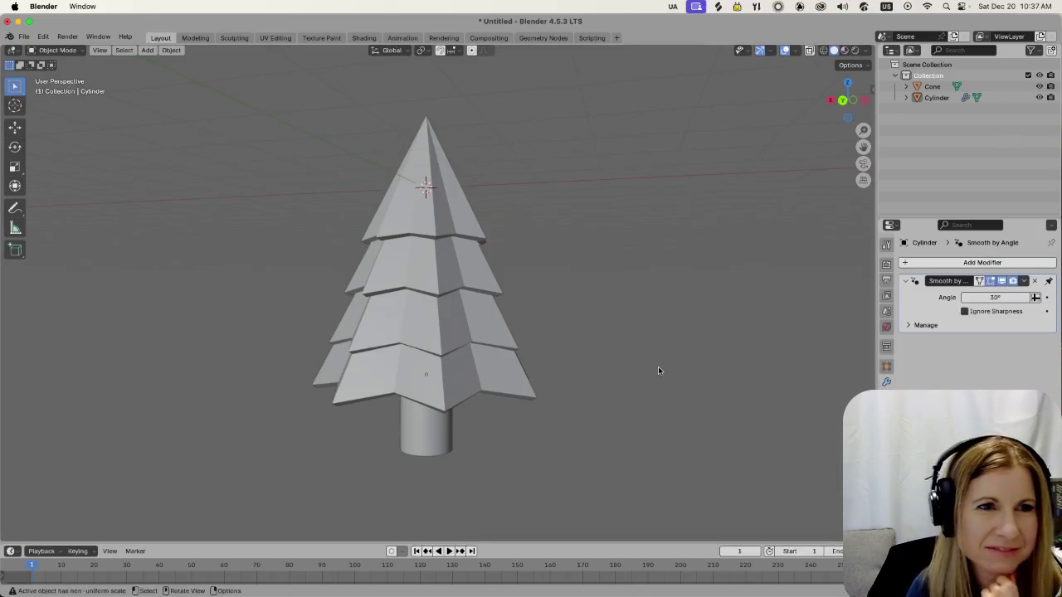
pyautogui.scroll(-2, 664, 398)
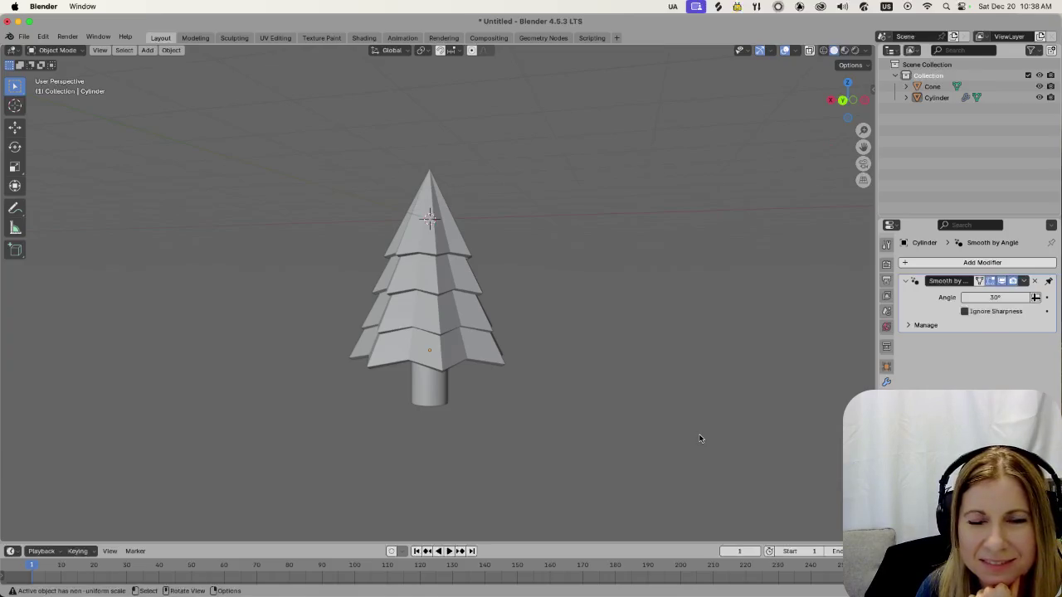
pyautogui.scroll(2, 572, 378)
pyautogui.scroll(-1, 581, 365)
pyautogui.scroll(2, 630, 356)
pyautogui.moveTo(631, 350)
pyautogui.mouseDown(button='middle')
pyautogui.moveTo(679, 345)
pyautogui.moveTo(691, 327)
pyautogui.mouseUp(button='middle')
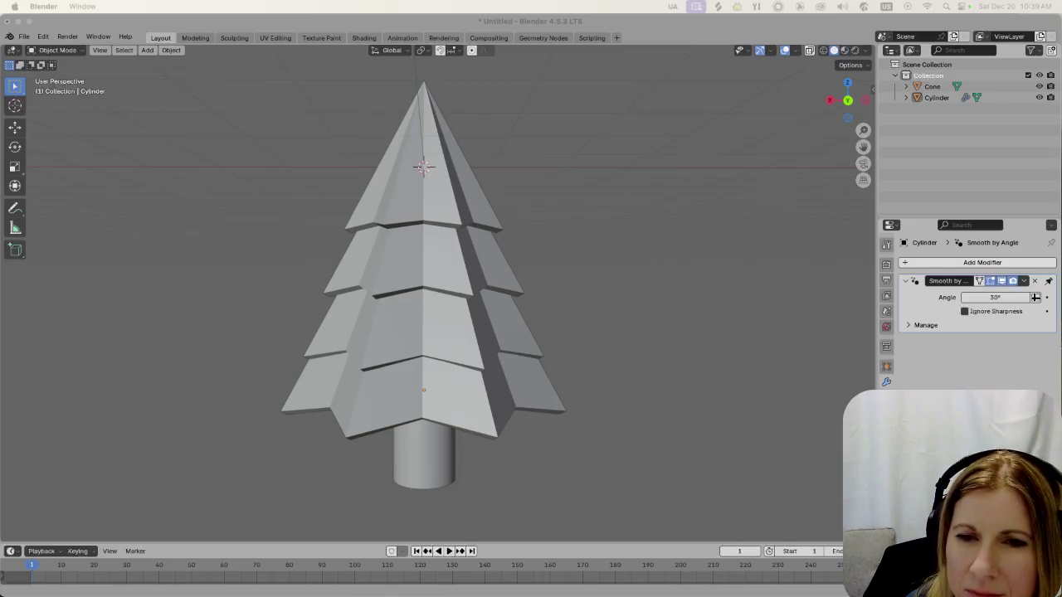
pyautogui.click(625, 308)
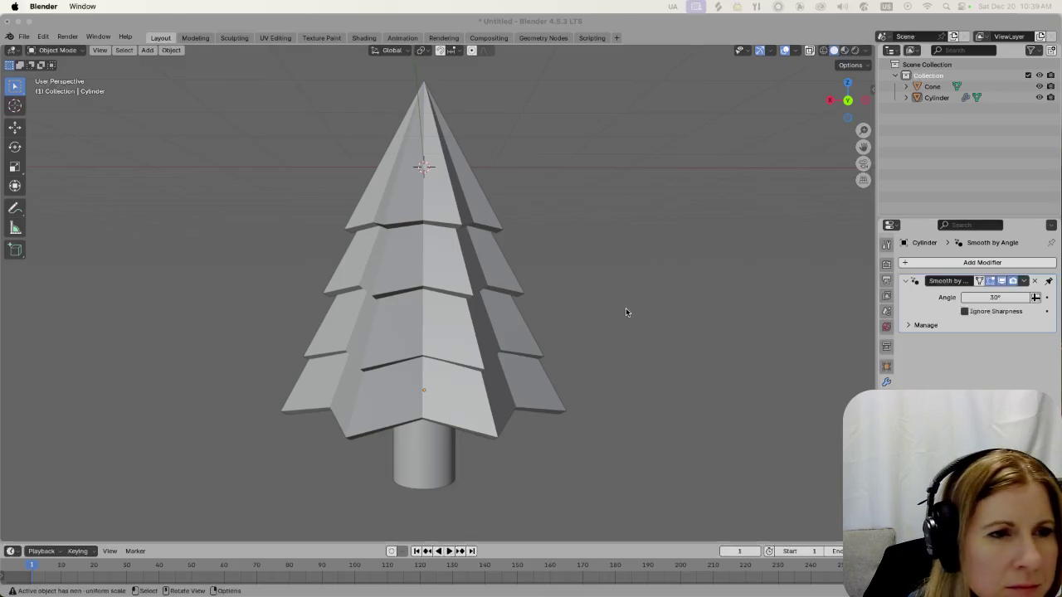
# Add a circle mesh and lower its vertex count to 12 in the Add Circle panel
pyautogui.hotkey('shift', 'a')
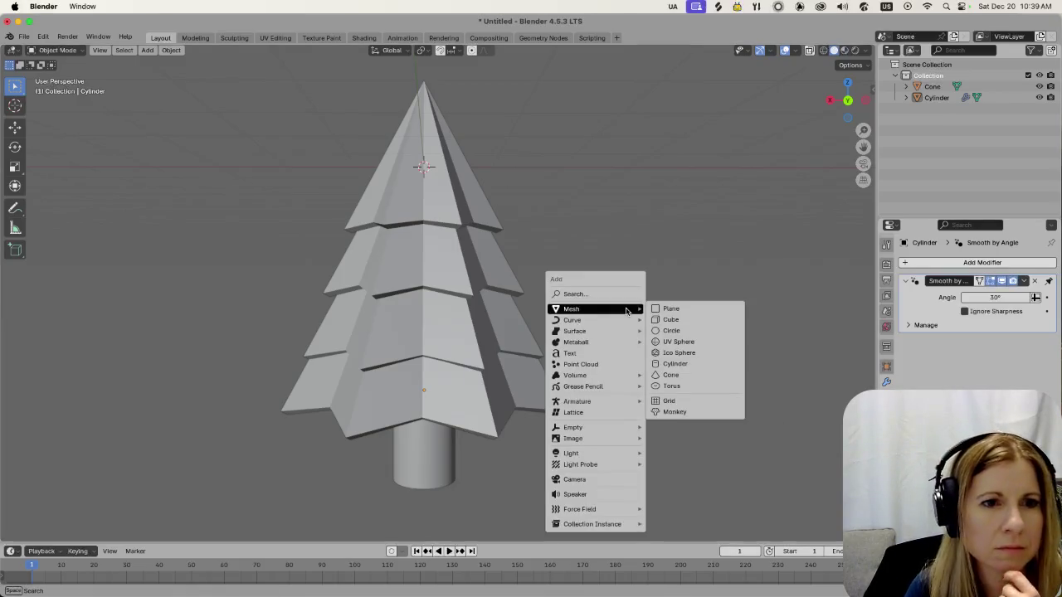
pyautogui.click(720, 330)
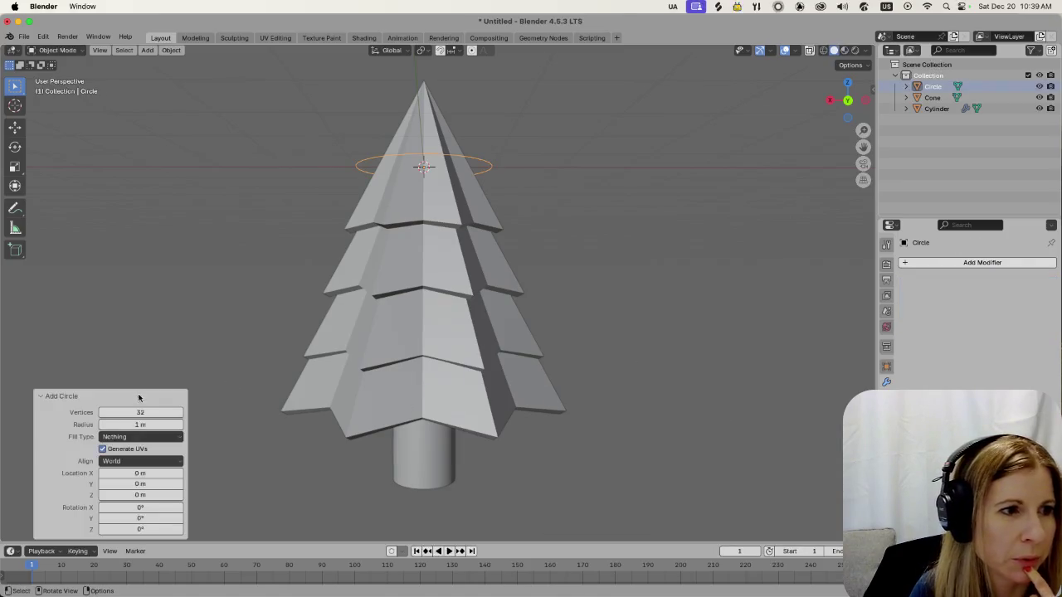
pyautogui.moveTo(140, 413)
pyautogui.mouseDown()
pyautogui.moveTo(113, 413)
pyautogui.moveTo(137, 415)
pyautogui.mouseUp()
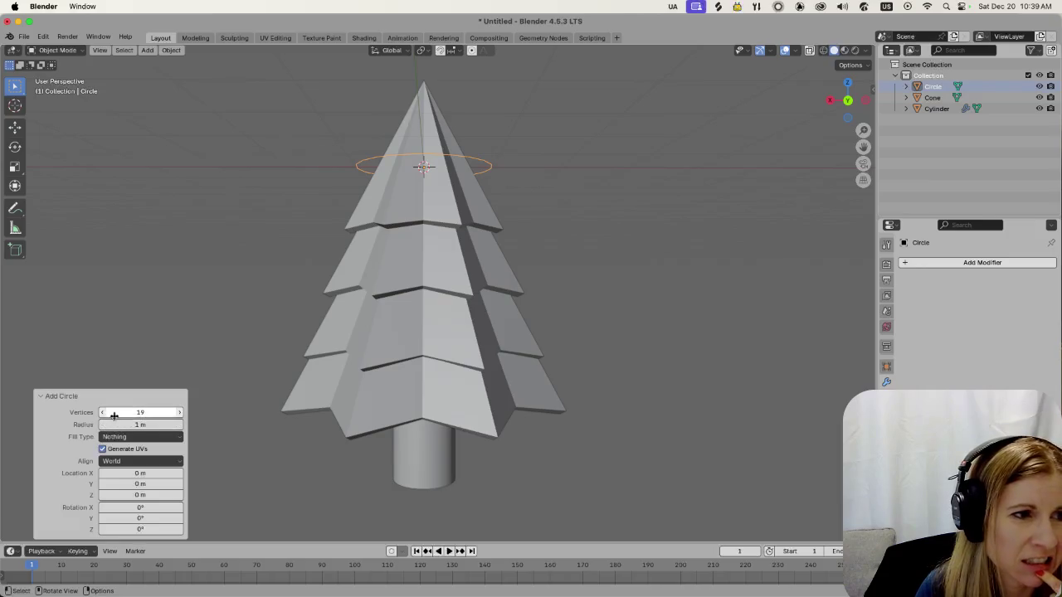
pyautogui.click(103, 413)
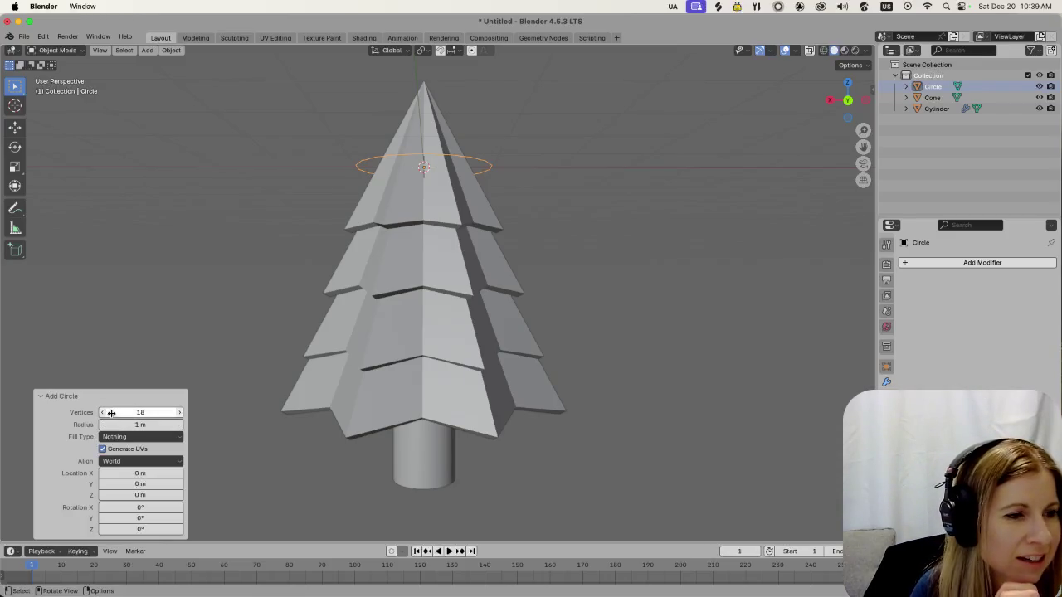
pyautogui.moveTo(111, 412); pyautogui.dragTo(92, 412)
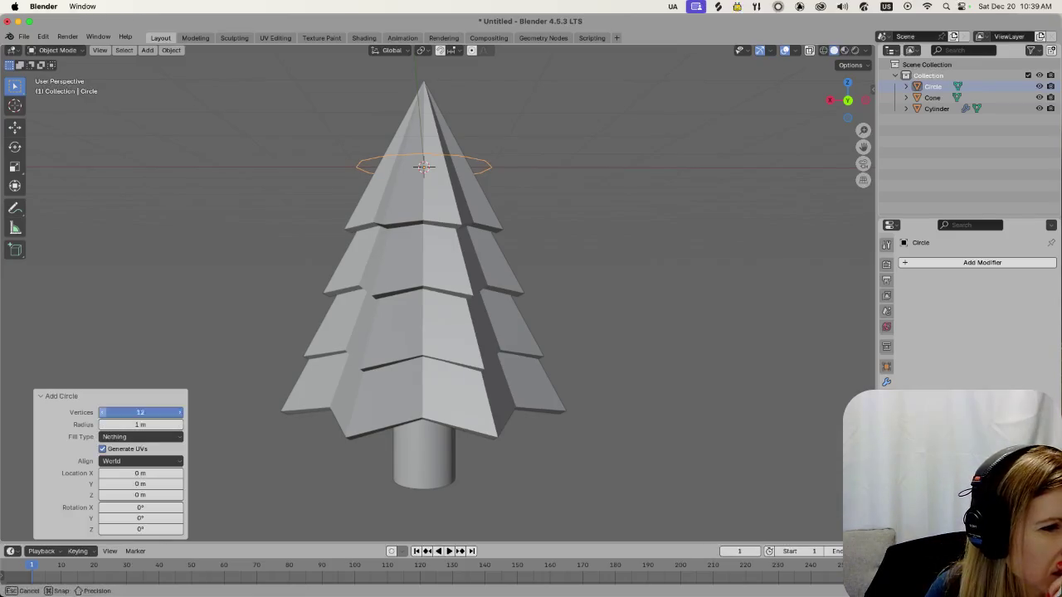
pyautogui.click(200, 241)
pyautogui.moveTo(520, 155)
pyautogui.mouseDown(button='middle')
pyautogui.moveTo(524, 310)
pyautogui.moveTo(440, 393)
pyautogui.moveTo(475, 370)
pyautogui.mouseUp(button='middle')
pyautogui.click(516, 315)
# Lift the circle along Z to 1.8089 m above the tree tip
pyautogui.press('g')
pyautogui.press('z')
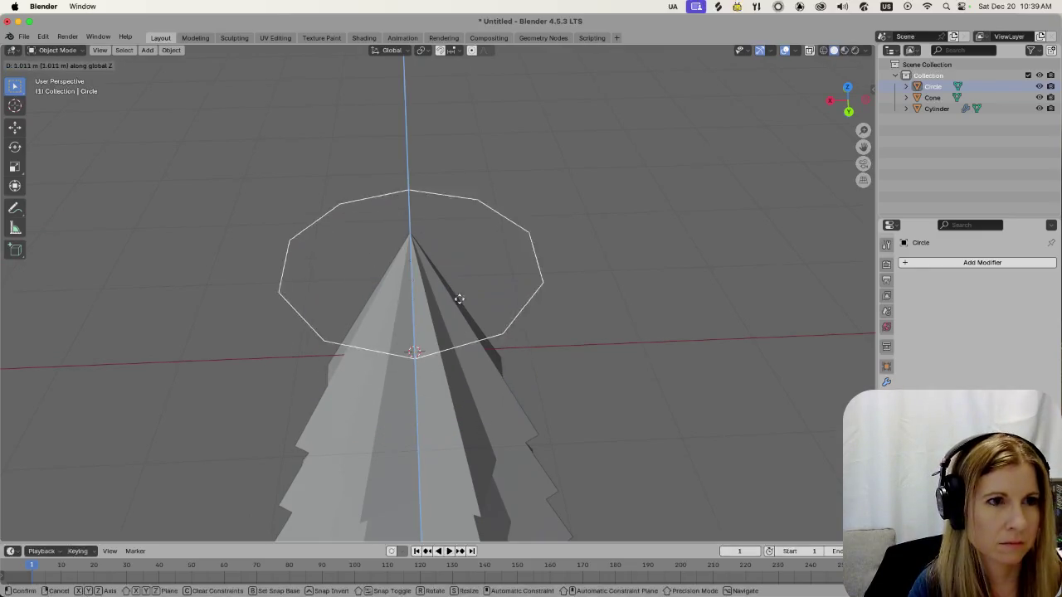
pyautogui.click(444, 217)
pyautogui.moveTo(444, 218)
pyautogui.mouseDown(button='middle')
pyautogui.moveTo(490, 329)
pyautogui.moveTo(473, 362)
pyautogui.mouseUp(button='middle')
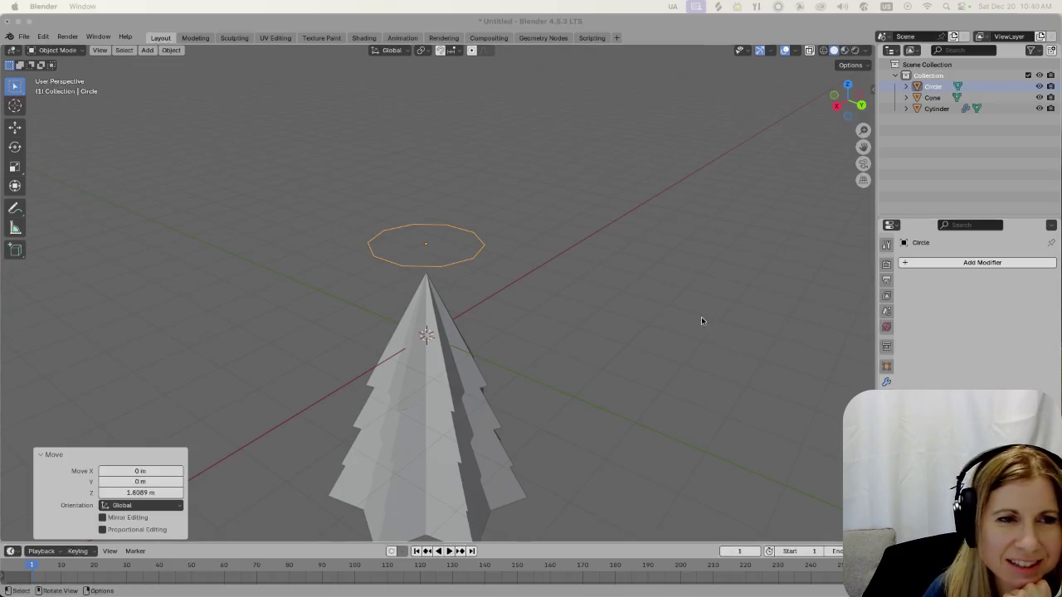
# Rotate the circle 90° around Z and 90° around Y so it stands upright, then enter Edit Mode
pyautogui.click(456, 265)
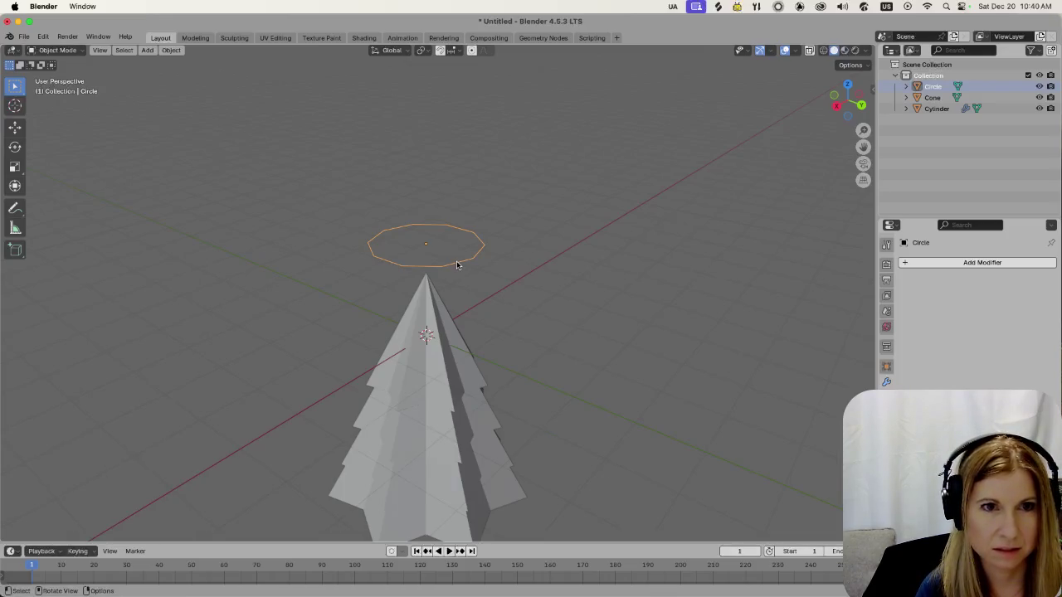
pyautogui.write('rz')
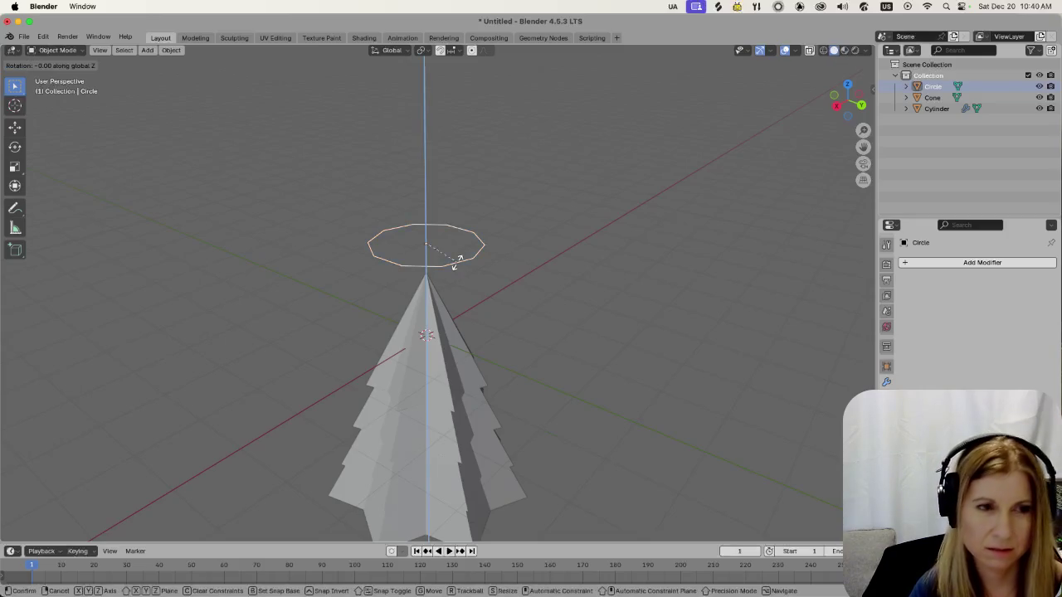
pyautogui.write('90')
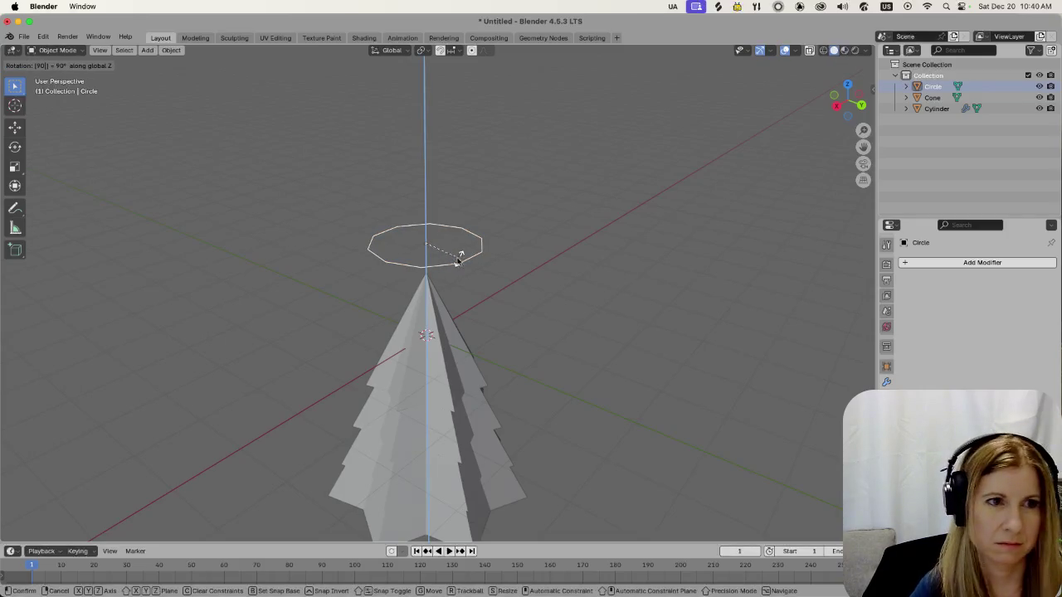
pyautogui.press('Return')
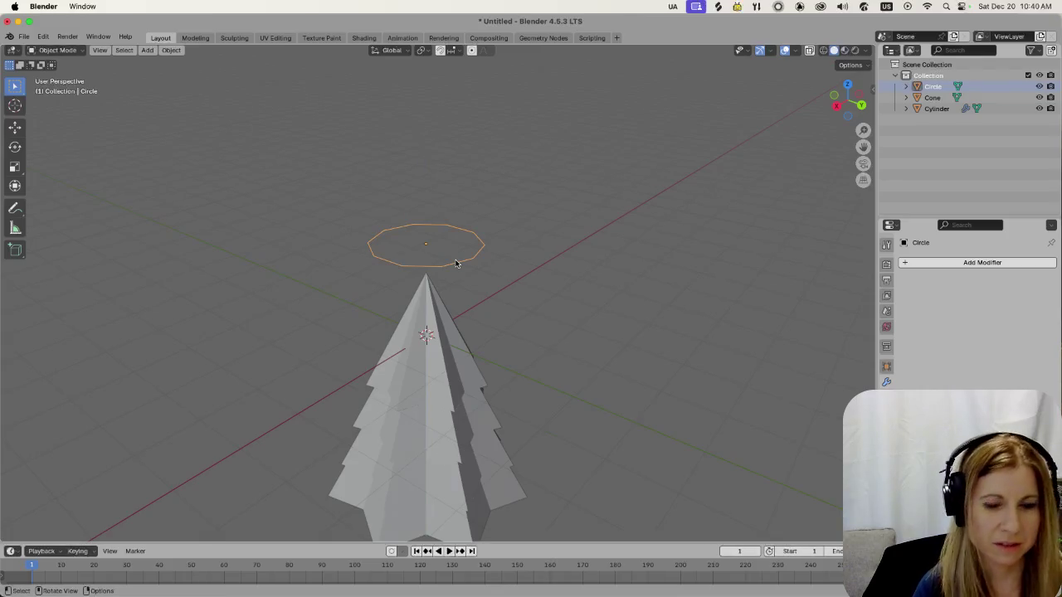
pyautogui.write('ry90')
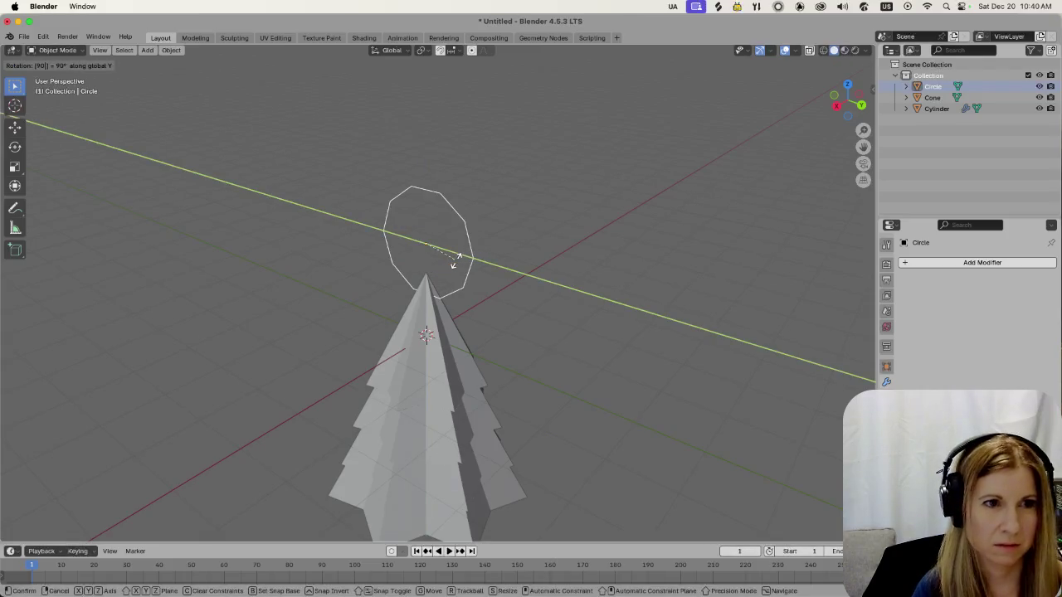
pyautogui.press('Return')
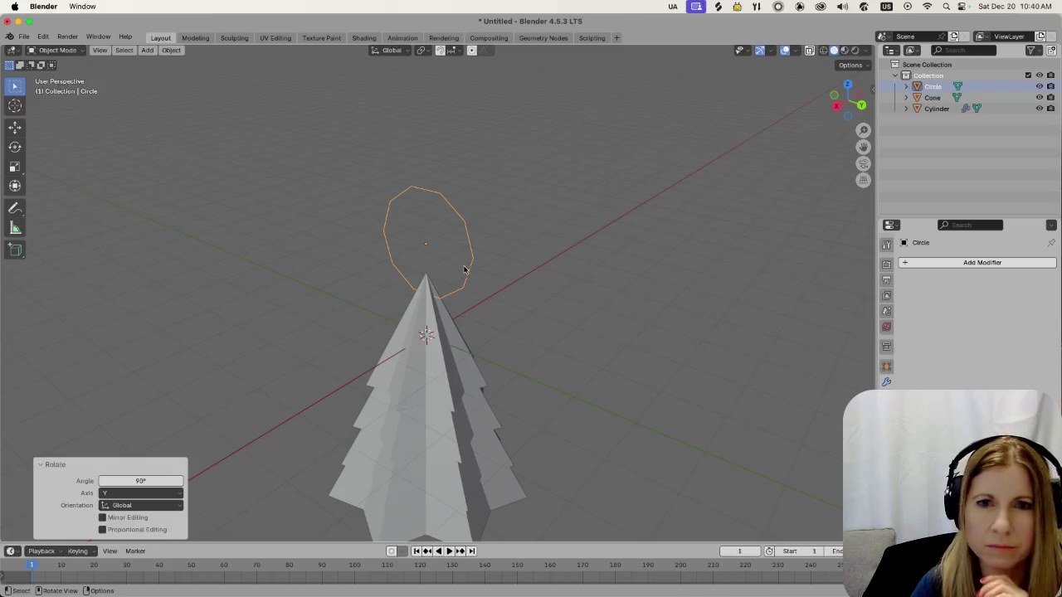
pyautogui.click(572, 246)
pyautogui.moveTo(571, 246)
pyautogui.mouseDown(button='middle')
pyautogui.moveTo(588, 254)
pyautogui.moveTo(493, 263)
pyautogui.moveTo(539, 227)
pyautogui.mouseUp(button='middle')
pyautogui.press('Tab')
# Select five of the circle's vertices for star-shaped scaling, then undo the scaling
pyautogui.click(498, 137)
pyautogui.click(376, 211)
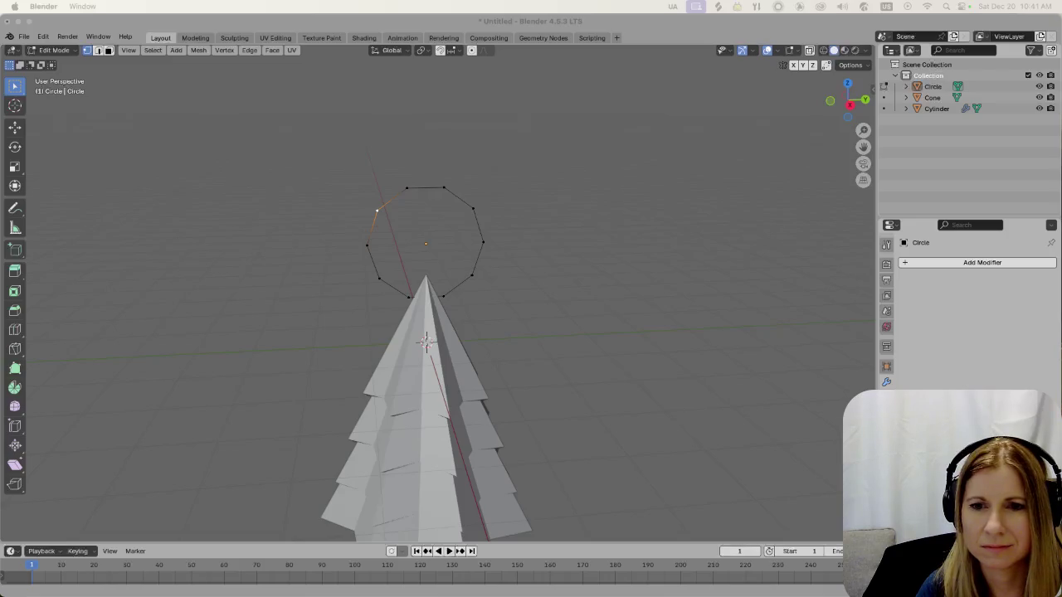
pyautogui.click(407, 189)
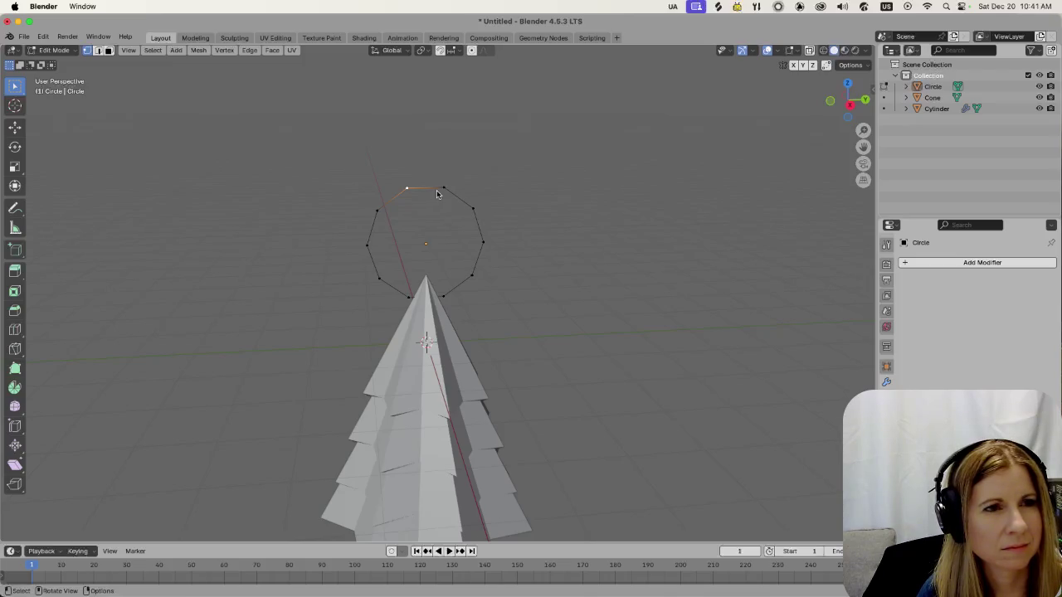
pyautogui.click(376, 211)
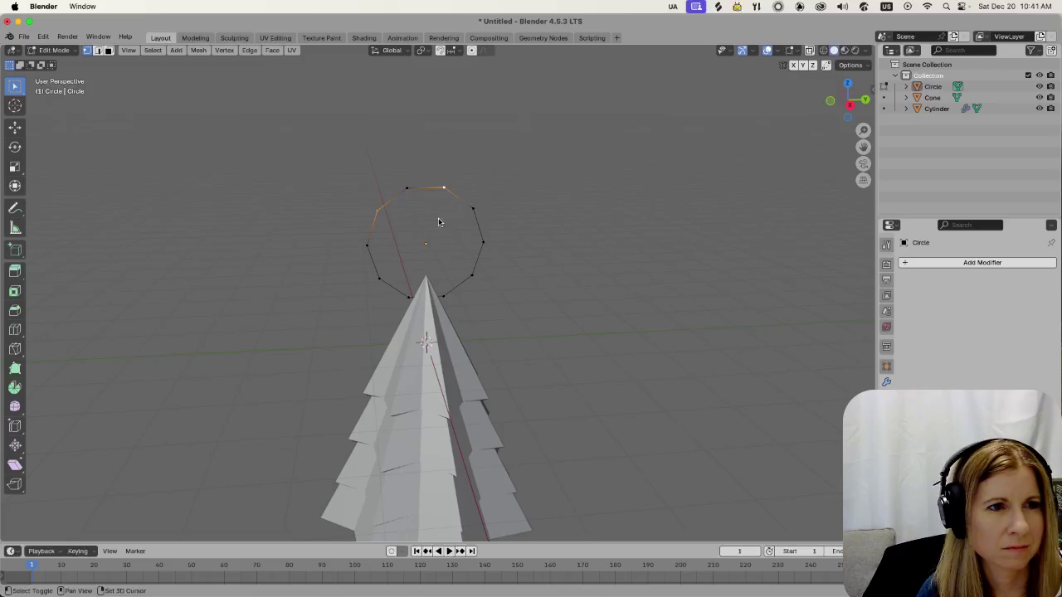
pyautogui.keyDown('shift'); pyautogui.click(379, 278); pyautogui.keyUp('shift')
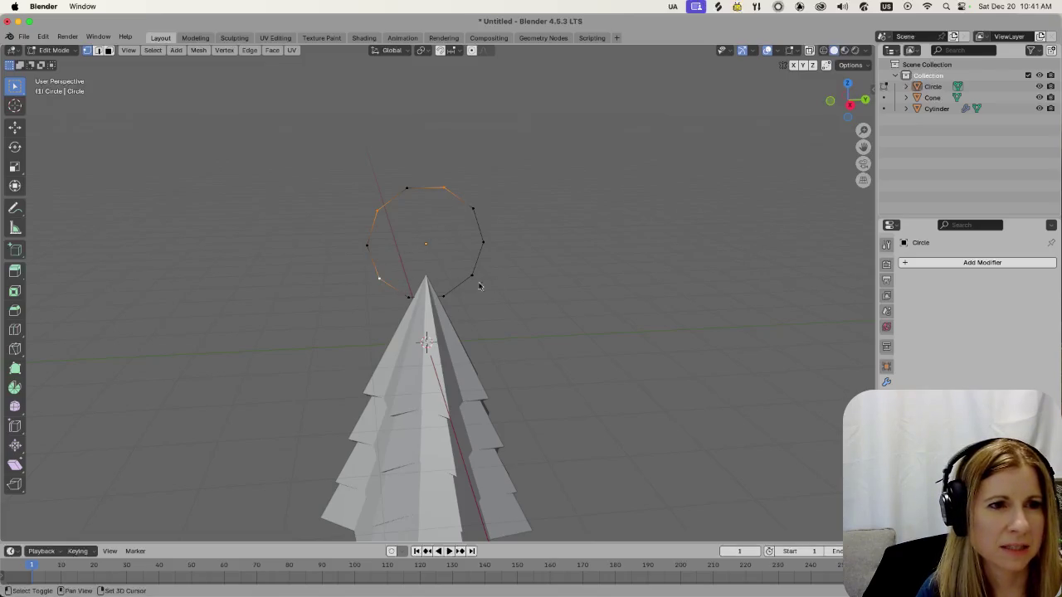
pyautogui.keyDown('shift'); pyautogui.click(471, 275); pyautogui.keyUp('shift')
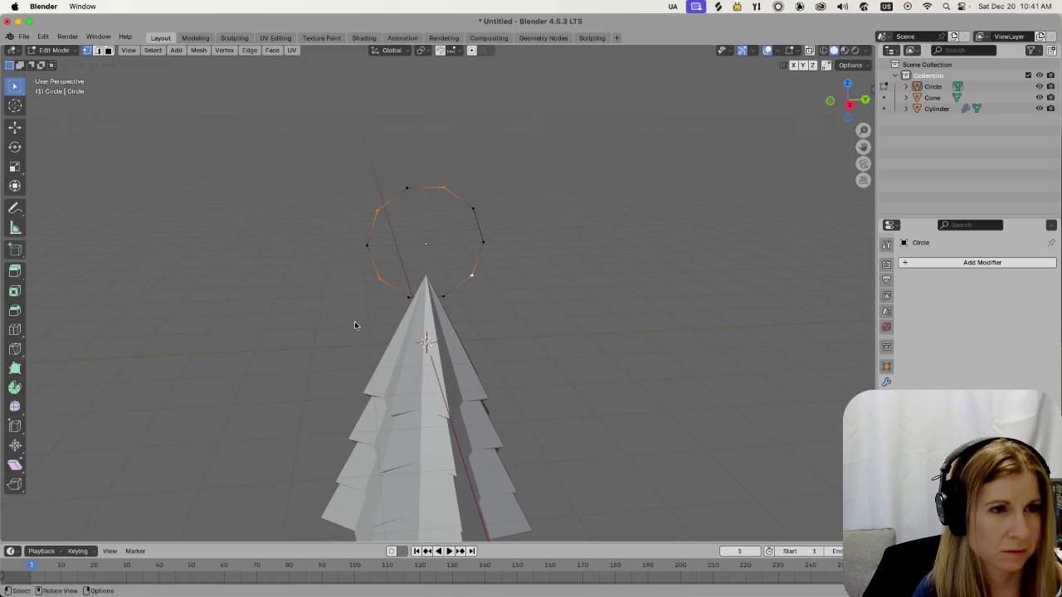
pyautogui.press('s')
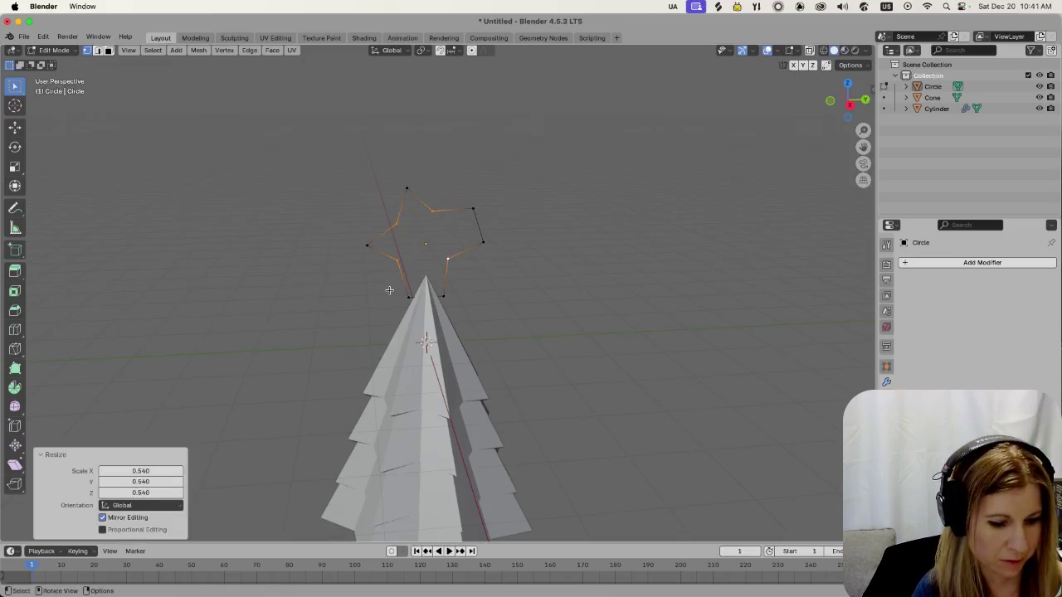
pyautogui.hotkey('ctrl', 'z')
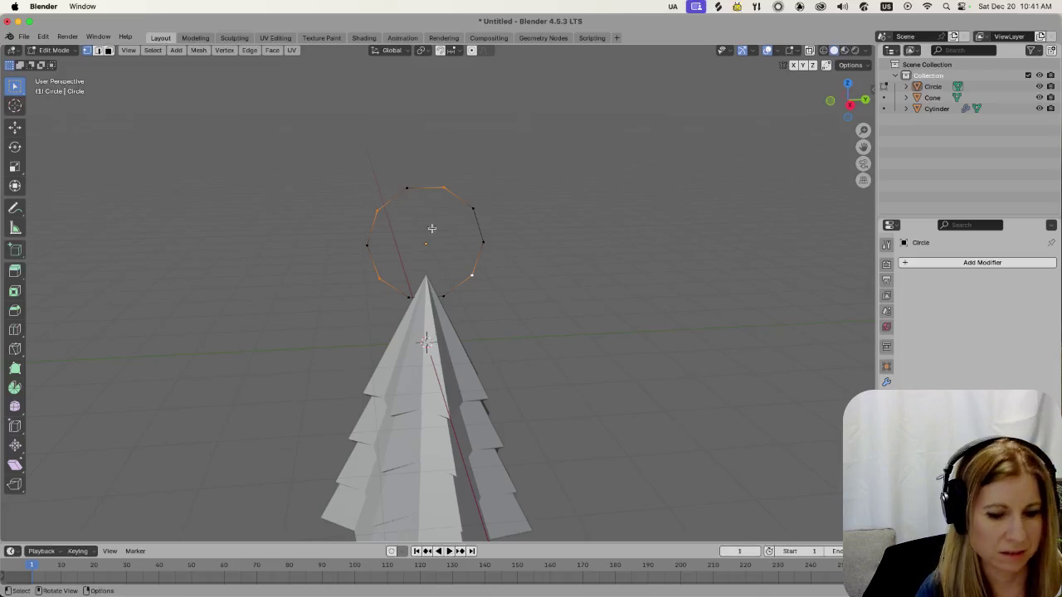
# Select all the circle's vertices and raise them 0.79 m along Z
pyautogui.click(573, 286)
pyautogui.press('a')
pyautogui.press('g')
pyautogui.press('z')
pyautogui.click(558, 239)
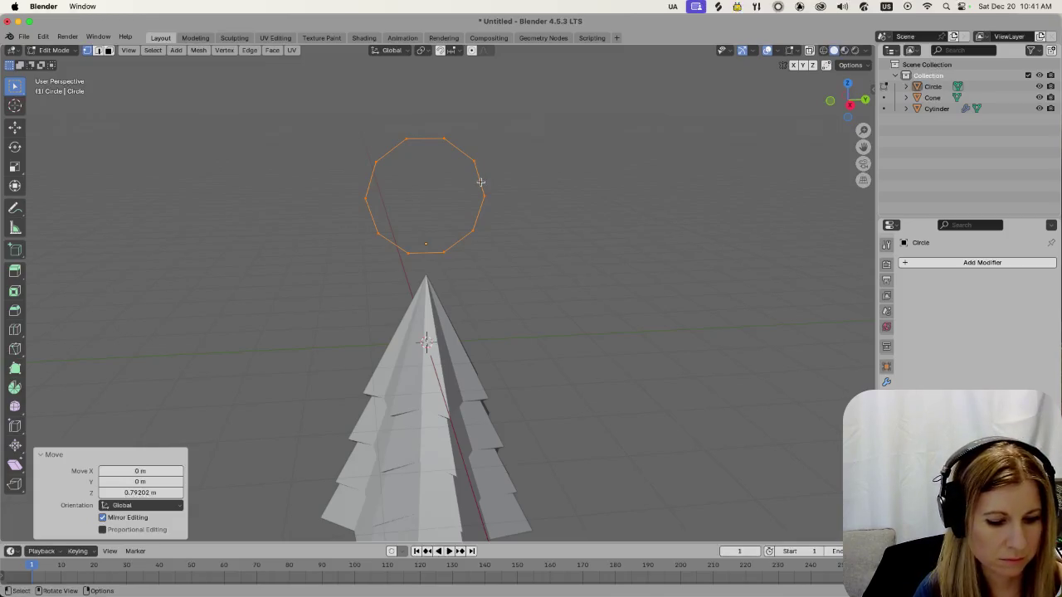
# Try two rotations of the circle around Z and undo both
pyautogui.press('r')
pyautogui.press('z')
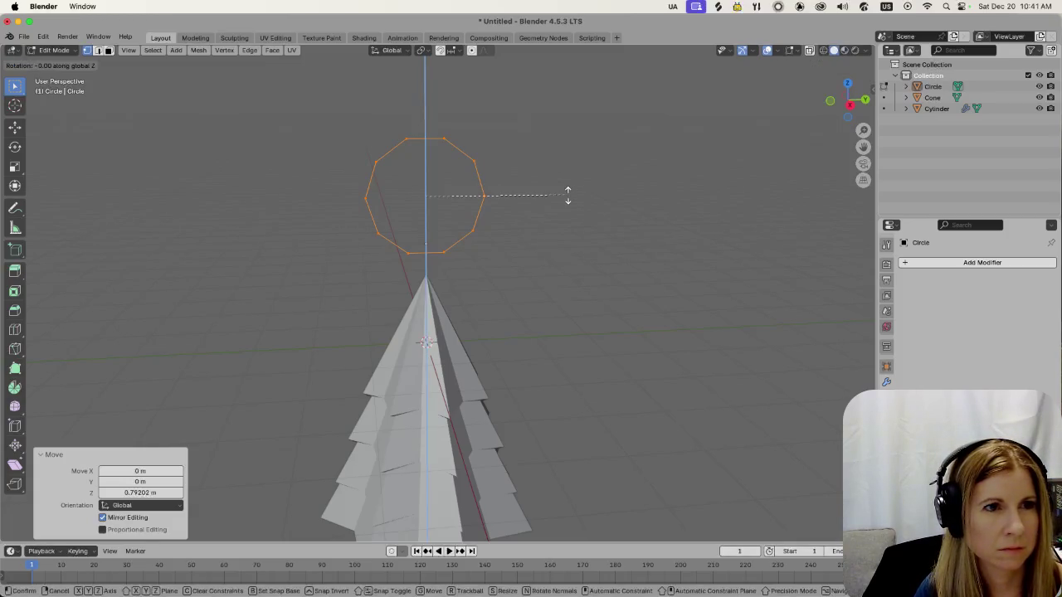
pyautogui.click(559, 163)
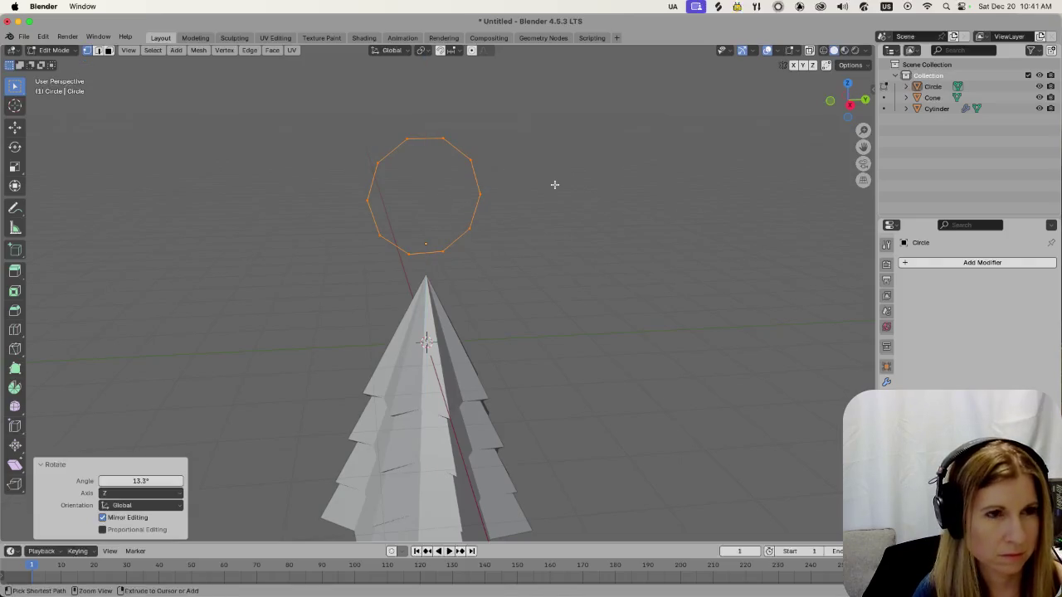
pyautogui.hotkey('ctrl', 'z')
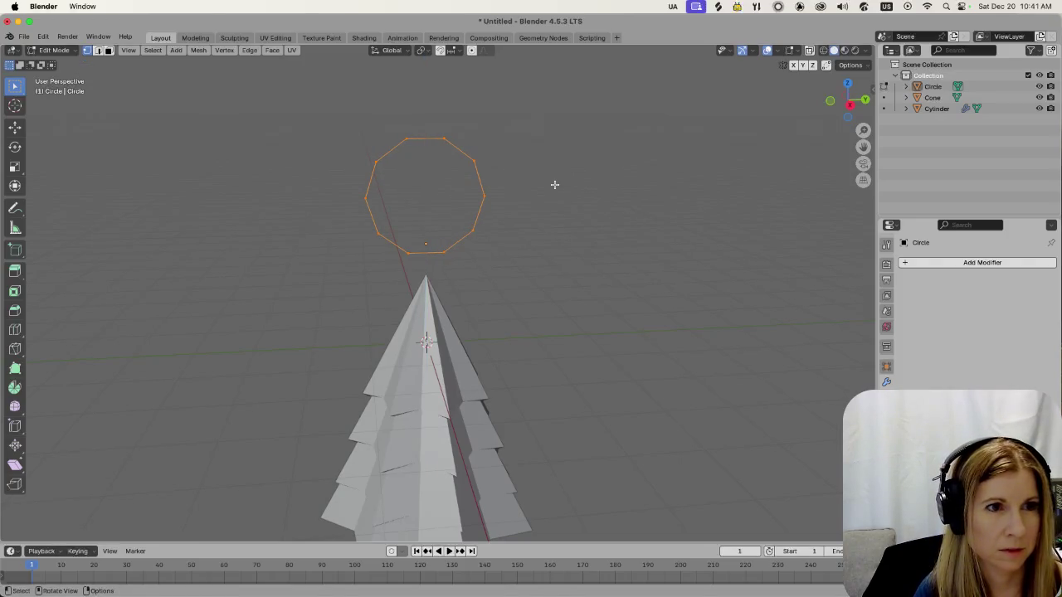
pyautogui.press('r')
pyautogui.press('z')
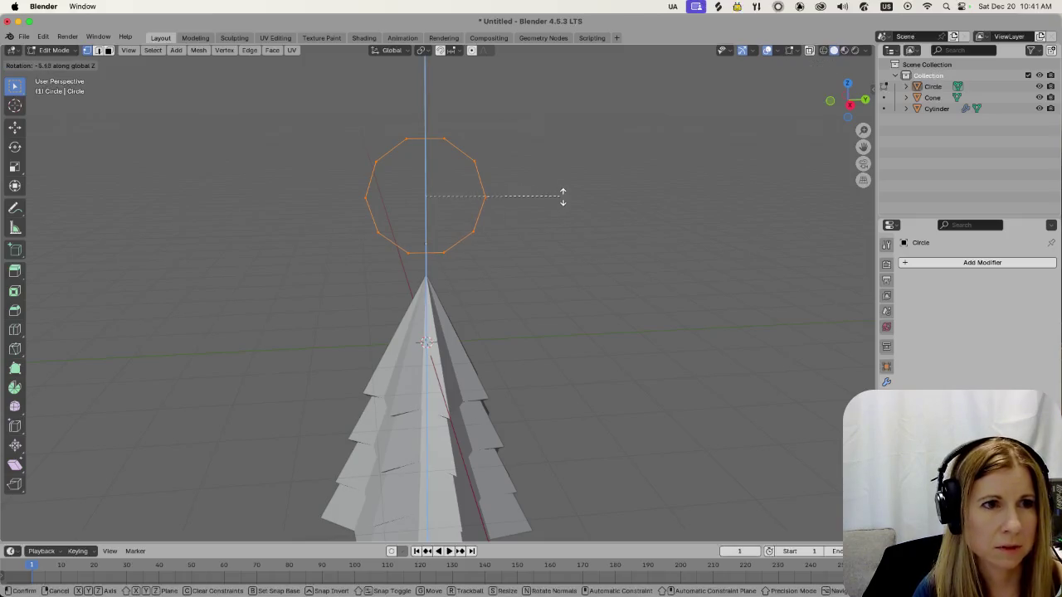
pyautogui.click(540, 264)
pyautogui.hotkey('ctrl', 'z')
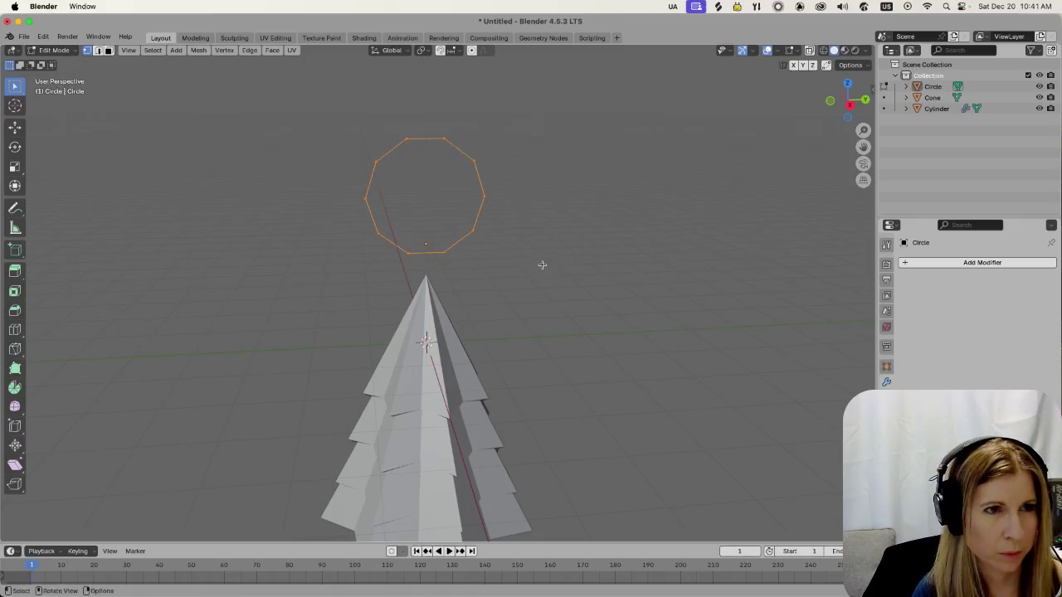
# Tilt the circle 21.4° around the X axis and deselect its vertices
pyautogui.press('r')
pyautogui.press('x')
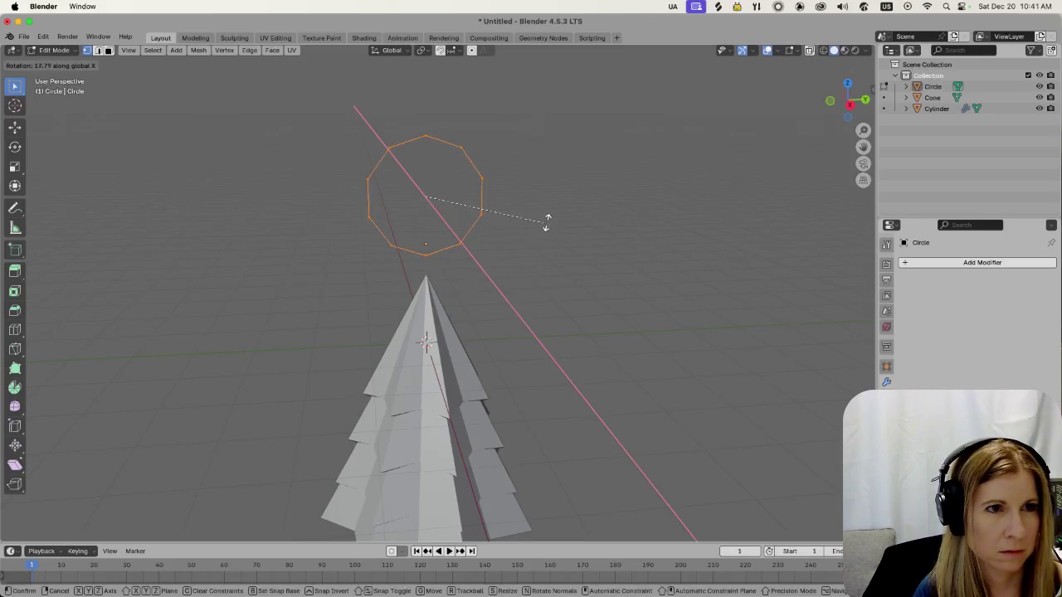
pyautogui.click(545, 217)
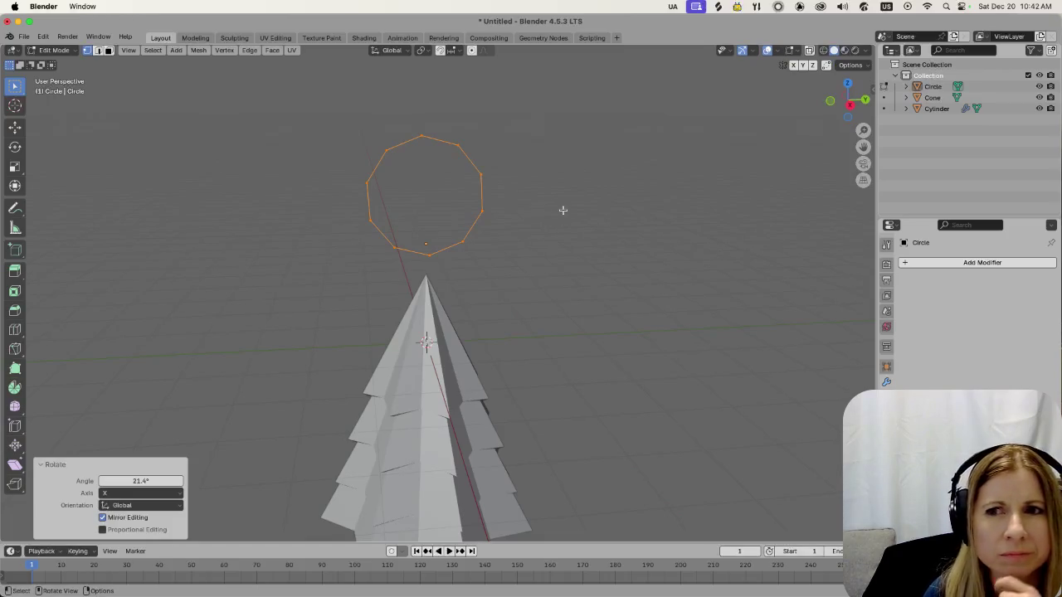
pyautogui.click(560, 211)
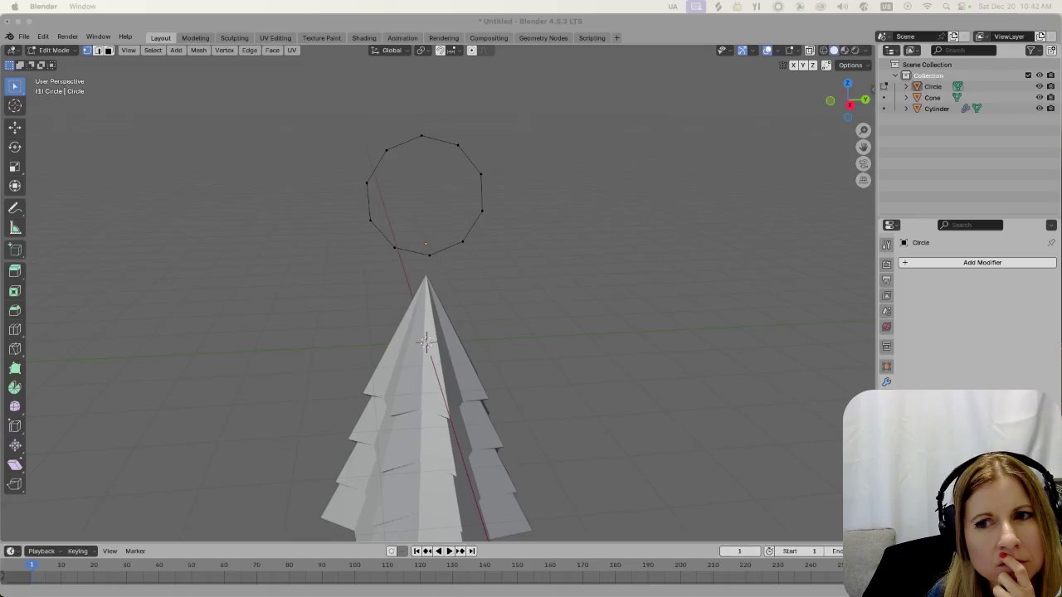
# Scale four alternate circle vertices inward to 0.471 as a trial star, then undo it
pyautogui.click(388, 153)
pyautogui.keyDown('shift'); pyautogui.click(458, 146); pyautogui.keyUp('shift')
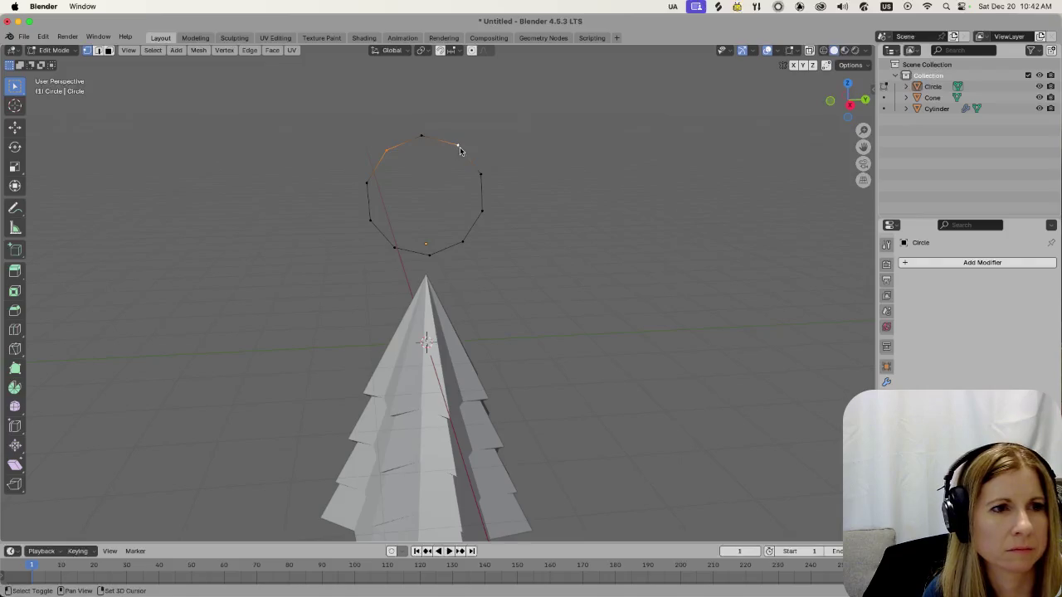
pyautogui.keyDown('shift'); pyautogui.click(393, 247); pyautogui.keyUp('shift')
pyautogui.keyDown('shift'); pyautogui.click(462, 242); pyautogui.keyUp('shift')
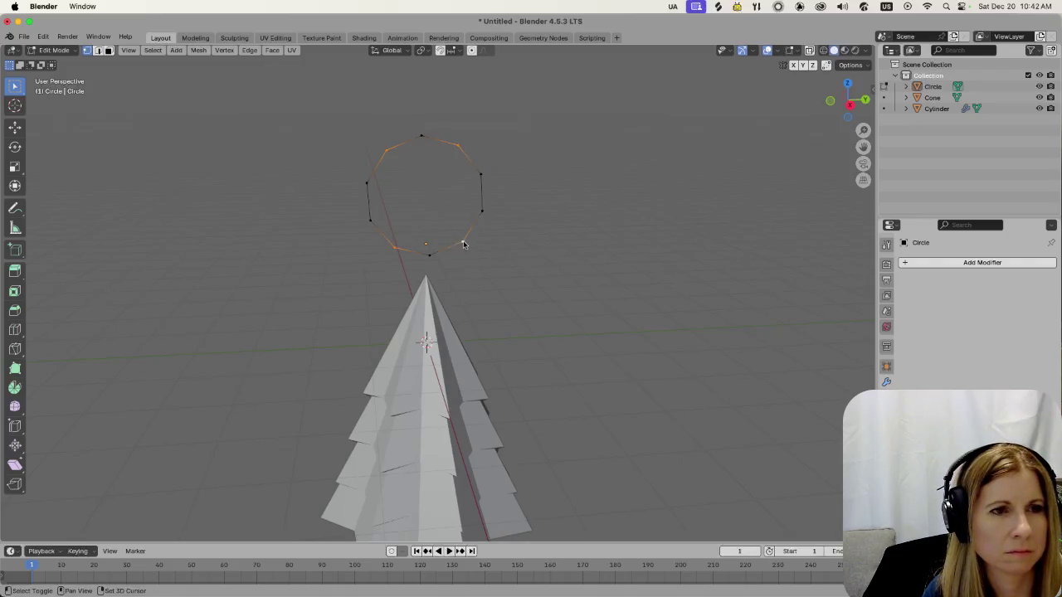
pyautogui.press('s')
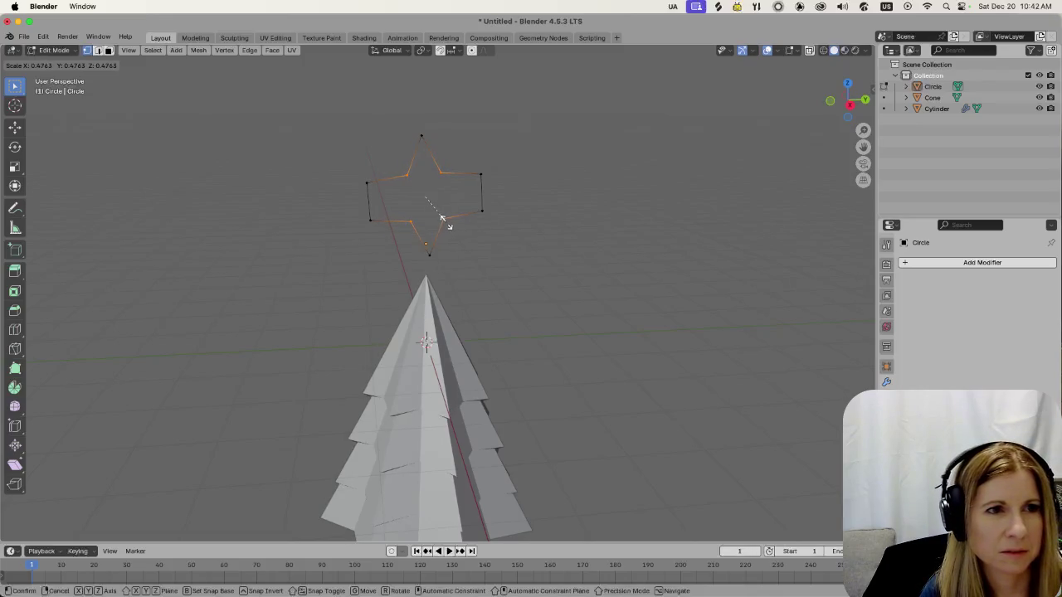
pyautogui.click(441, 218)
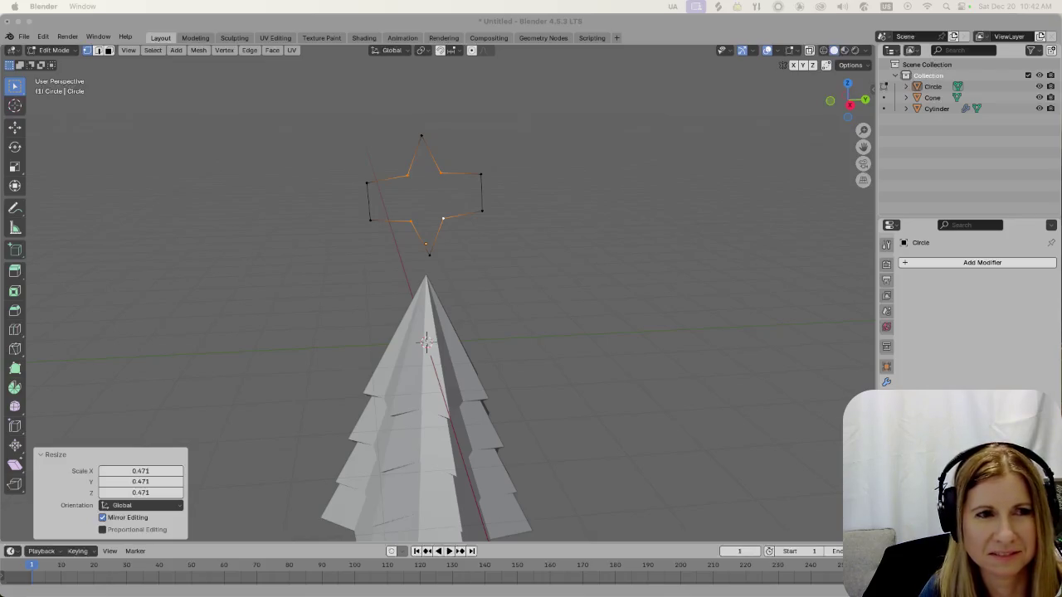
pyautogui.click(741, 324)
pyautogui.hotkey('ctrl', 'z')
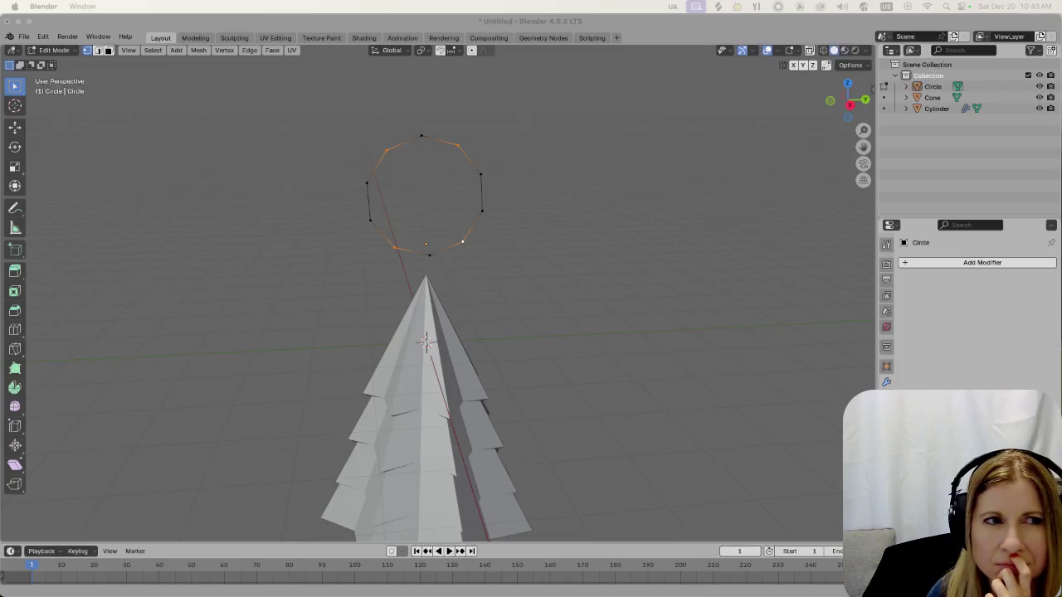
# Clear a stray extruded vertex, then pull six alternate vertices inward into a star shape
pyautogui.click(370, 222)
pyautogui.keyDown('ctrl'); pyautogui.rightClick(370, 222); pyautogui.keyUp('ctrl')
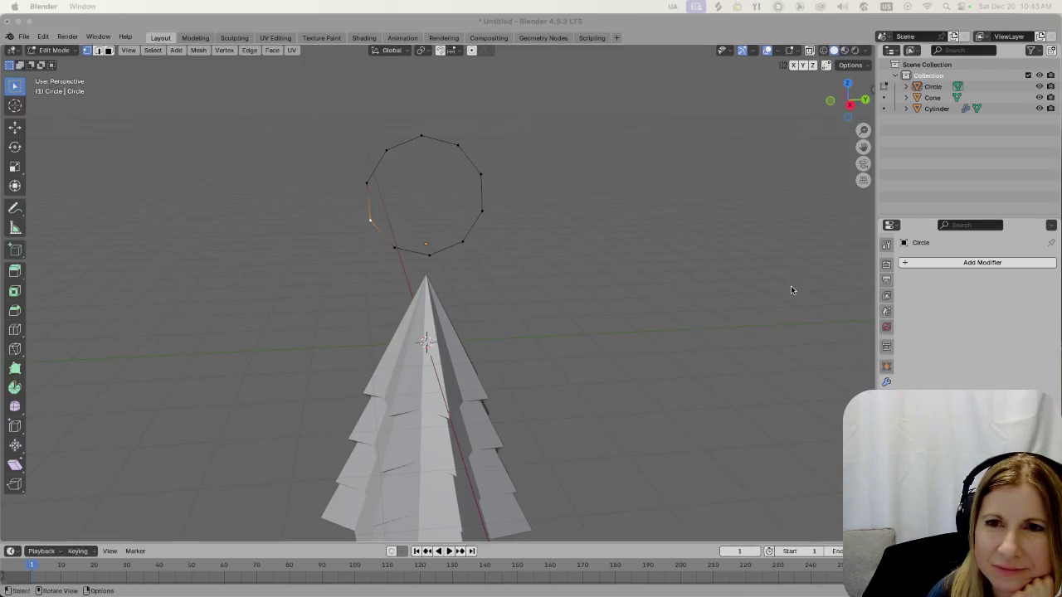
pyautogui.click(673, 260)
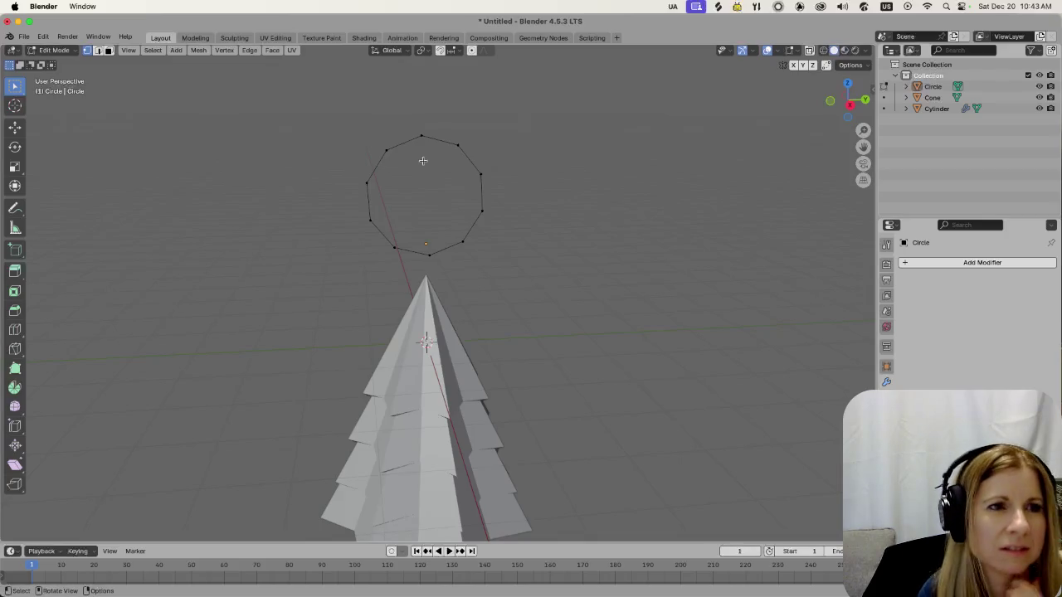
pyautogui.click(386, 150)
pyautogui.keyDown('shift'); pyautogui.click(454, 146); pyautogui.keyUp('shift')
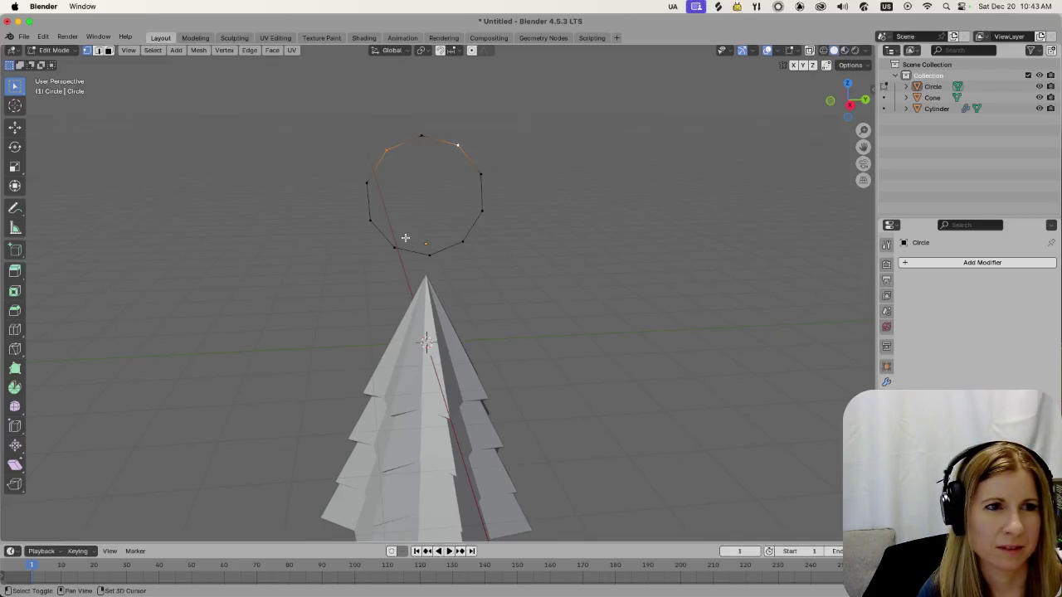
pyautogui.keyDown('shift'); pyautogui.click(394, 246); pyautogui.keyUp('shift')
pyautogui.keyDown('shift'); pyautogui.click(463, 241); pyautogui.keyUp('shift')
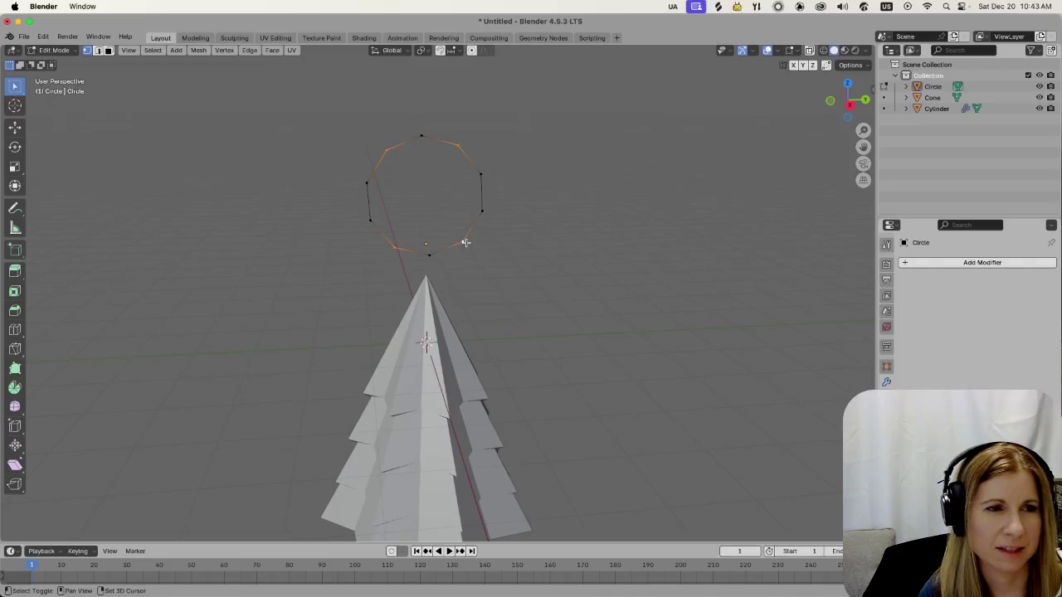
pyautogui.keyDown('shift'); pyautogui.click(371, 219); pyautogui.keyUp('shift')
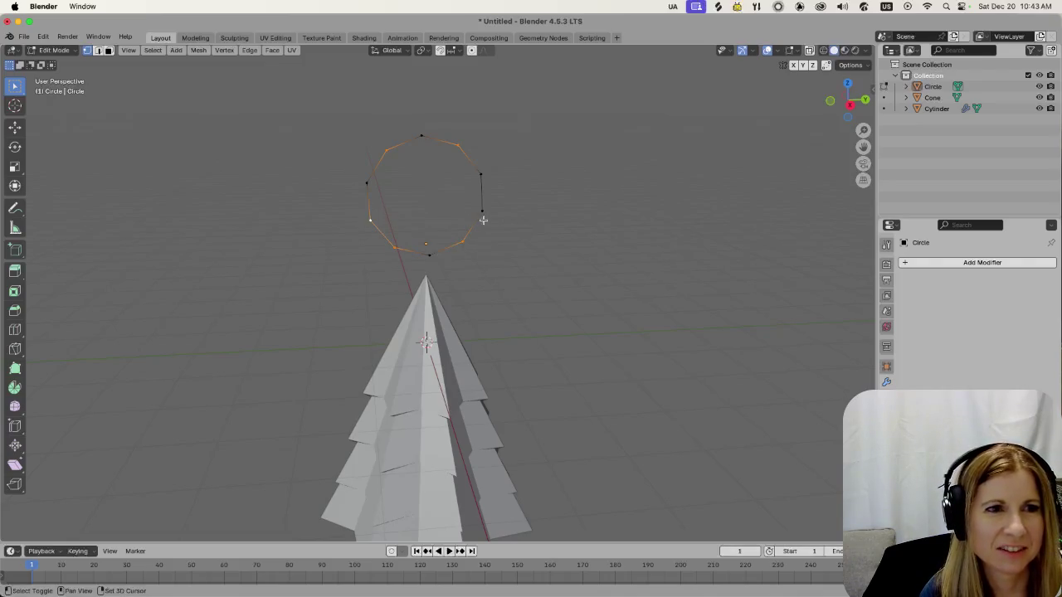
pyautogui.keyDown('shift'); pyautogui.click(482, 211); pyautogui.keyUp('shift')
pyautogui.press('s')
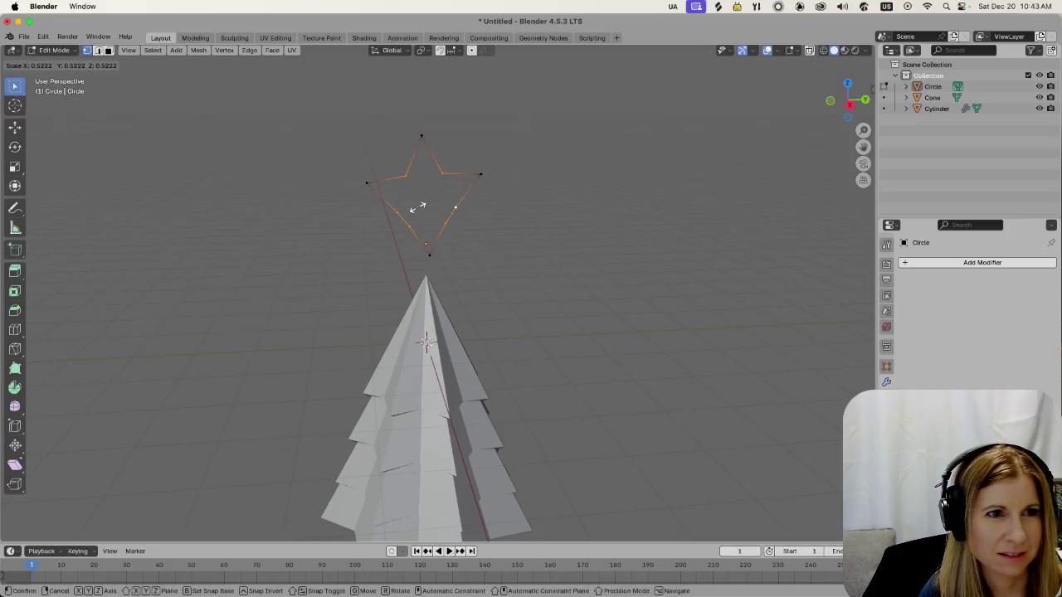
pyautogui.click(417, 208)
# Test rescaling two lower star vertices to 0.337 and then 2.544, undoing the last scale
pyautogui.click(340, 241)
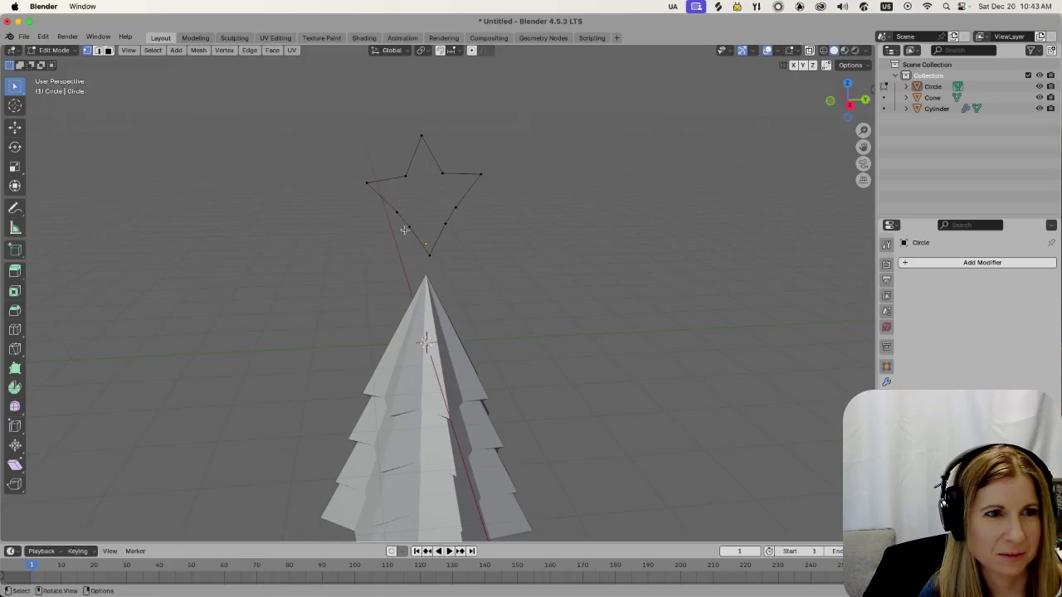
pyautogui.keyDown('shift'); pyautogui.click(406, 224); pyautogui.keyUp('shift')
pyautogui.press('s')
pyautogui.click(447, 226)
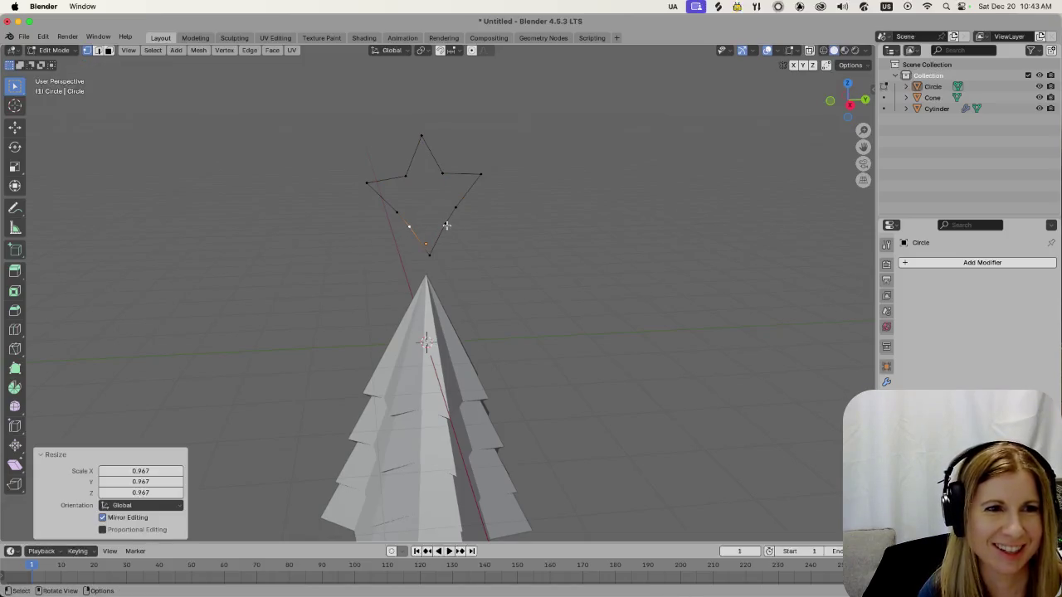
pyautogui.press('s')
pyautogui.click(419, 224)
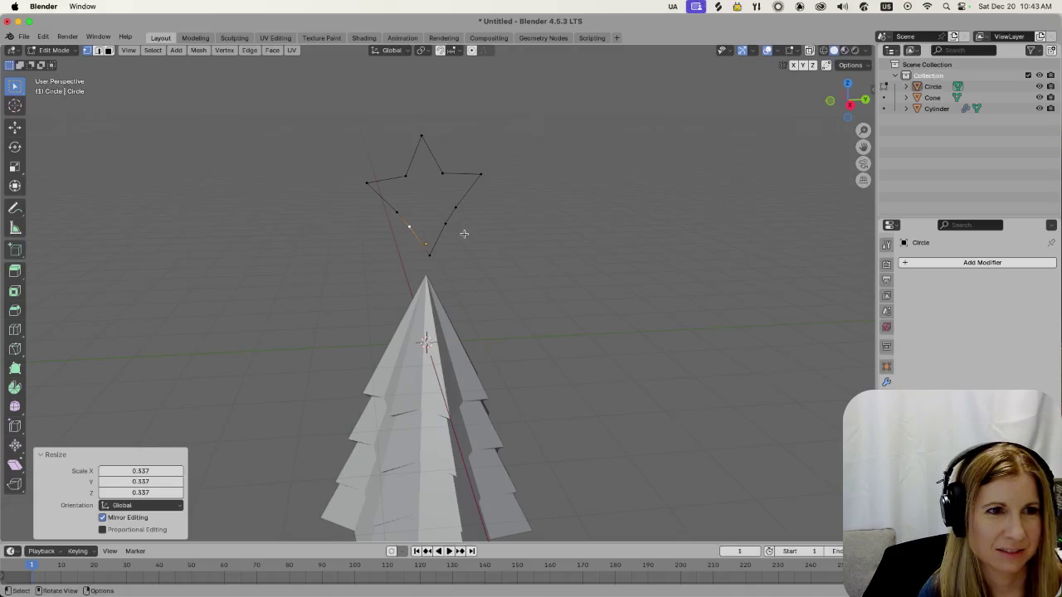
pyautogui.press('s')
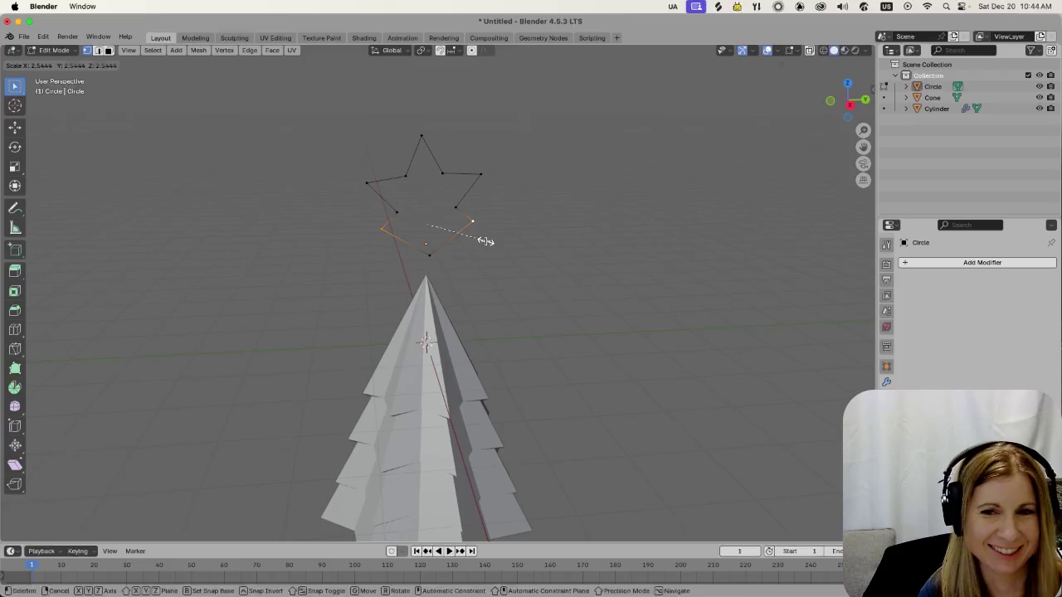
pyautogui.click(485, 242)
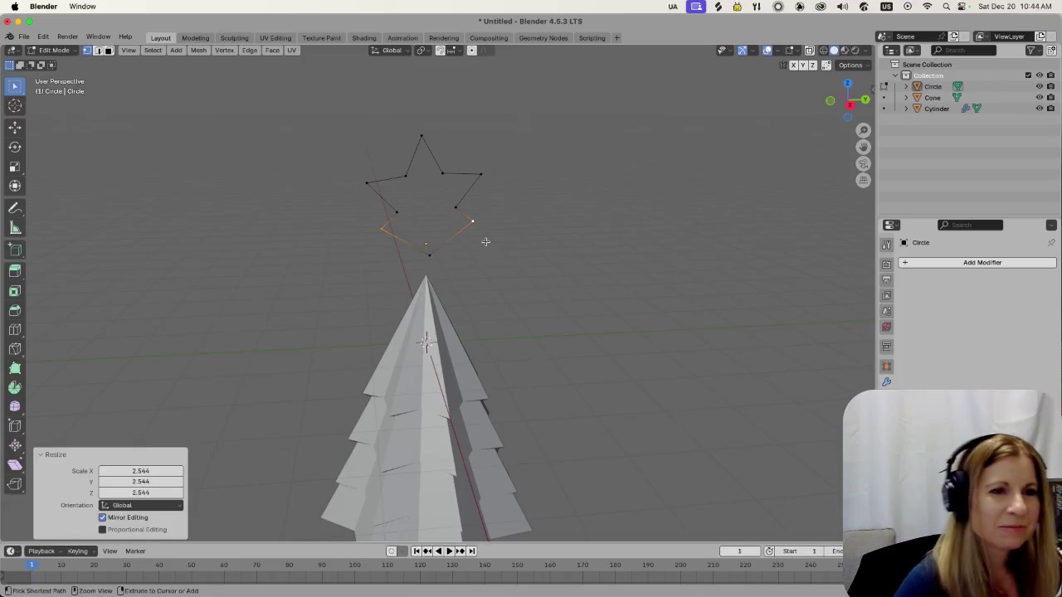
pyautogui.hotkey('ctrl', 'z')
# Undo the star scaling to restore the even ring, deselect it, and orbit to see it edge-on
pyautogui.hotkey('ctrl', 'shift', 'z')
pyautogui.hotkey('ctrl', 'shift', 'z')
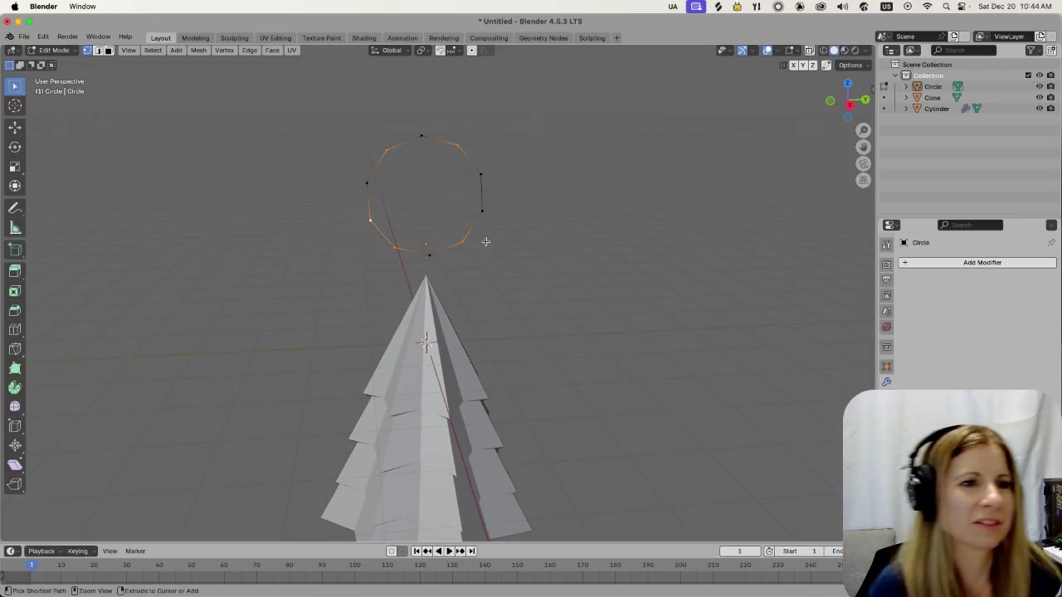
pyautogui.click(549, 246)
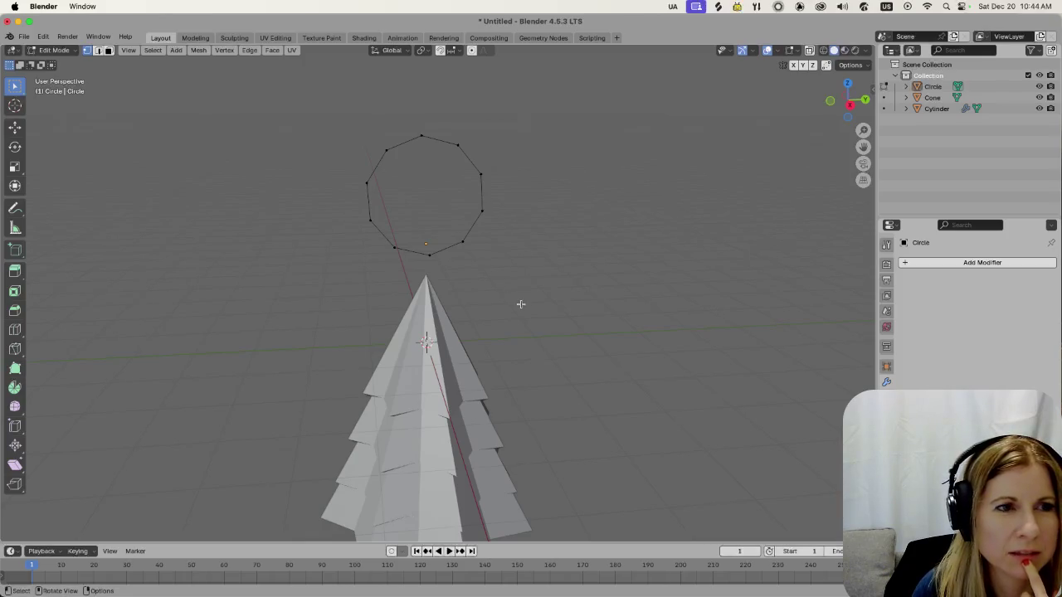
pyautogui.moveTo(522, 303)
pyautogui.mouseDown(button='middle')
pyautogui.moveTo(603, 283)
pyautogui.moveTo(549, 288)
pyautogui.mouseUp(button='middle')
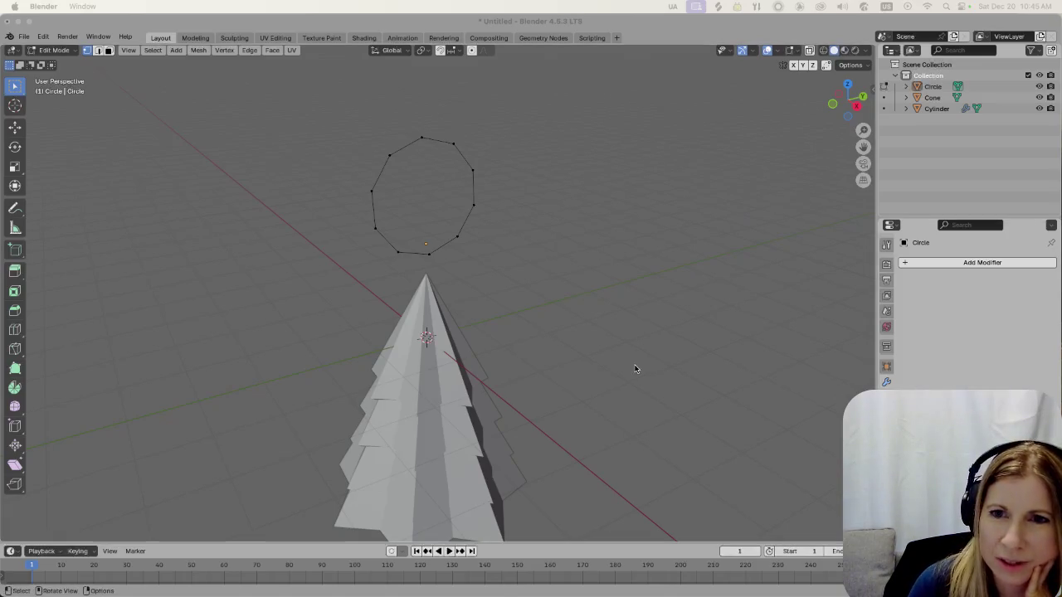
pyautogui.click(495, 286)
# Select five alternate ring vertices and scale them inward to 0.348, forming the star outline
pyautogui.moveTo(495, 286)
pyautogui.mouseDown(button='middle')
pyautogui.moveTo(520, 258)
pyautogui.moveTo(490, 258)
pyautogui.mouseUp(button='middle')
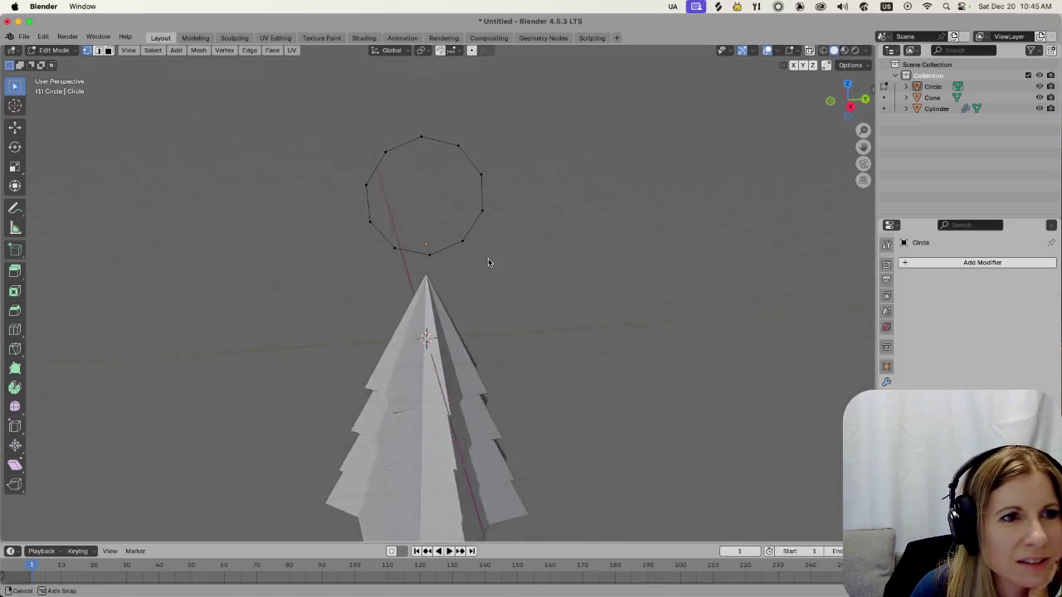
pyautogui.click(386, 152)
pyautogui.keyDown('shift'); pyautogui.click(458, 146); pyautogui.keyUp('shift')
pyautogui.keyDown('shift'); pyautogui.click(369, 219); pyautogui.keyUp('shift')
pyautogui.keyDown('shift'); pyautogui.click(483, 212); pyautogui.keyUp('shift')
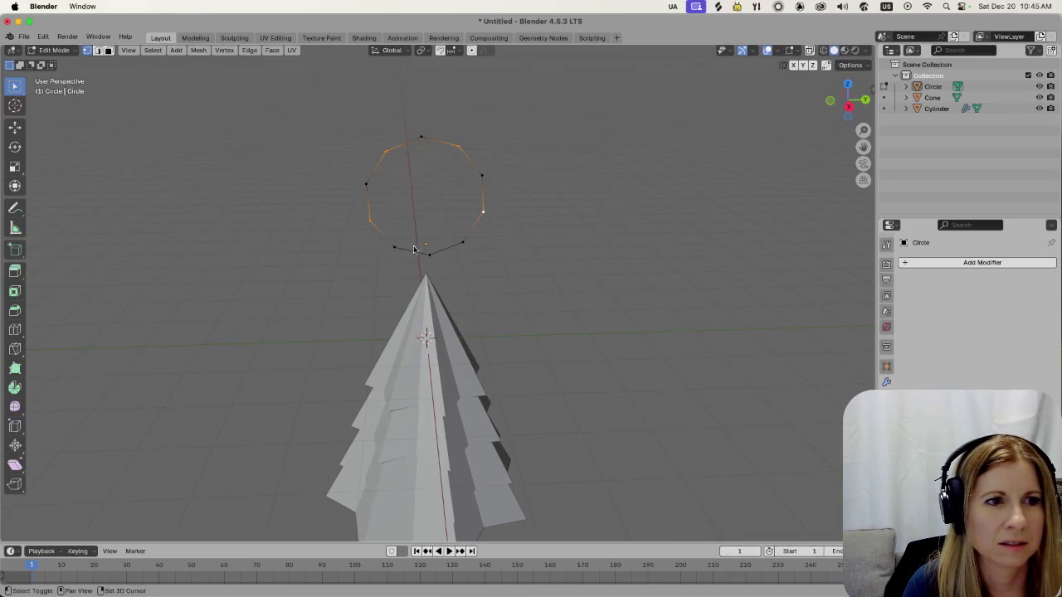
pyautogui.keyDown('shift'); pyautogui.click(429, 255); pyautogui.keyUp('shift')
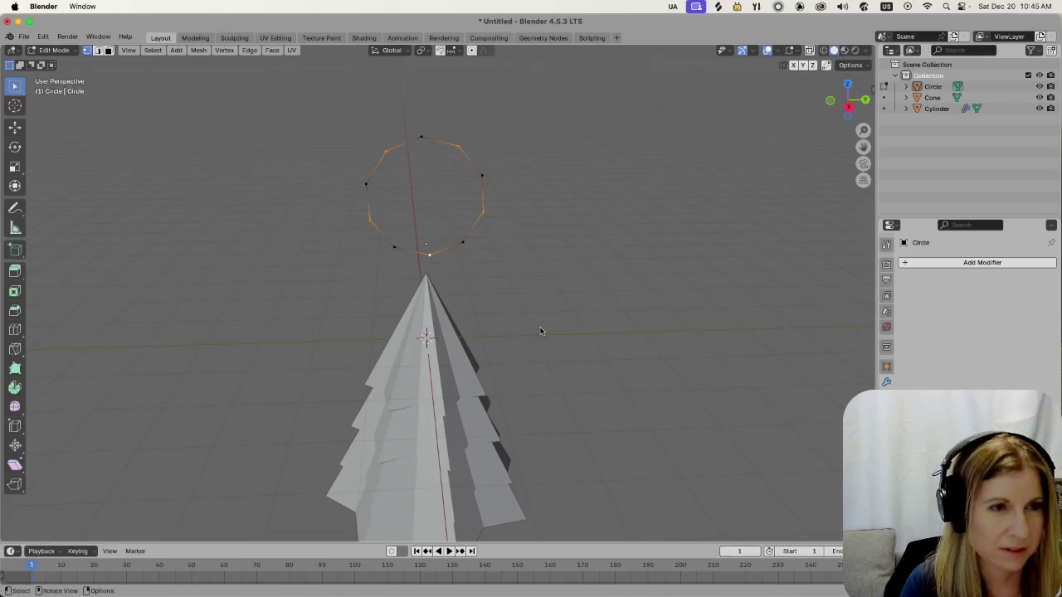
pyautogui.press('s')
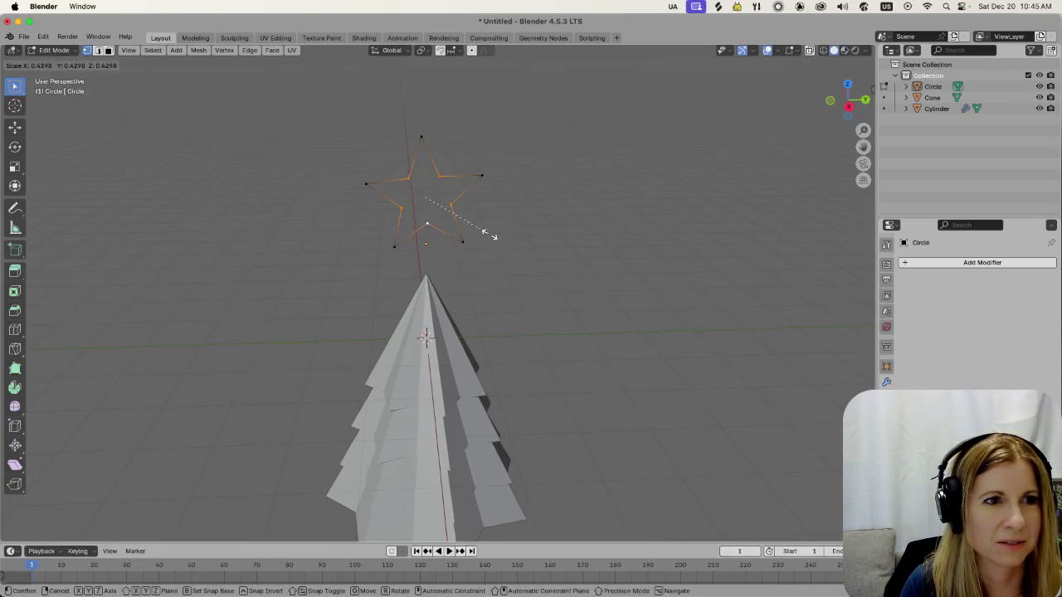
pyautogui.click(481, 220)
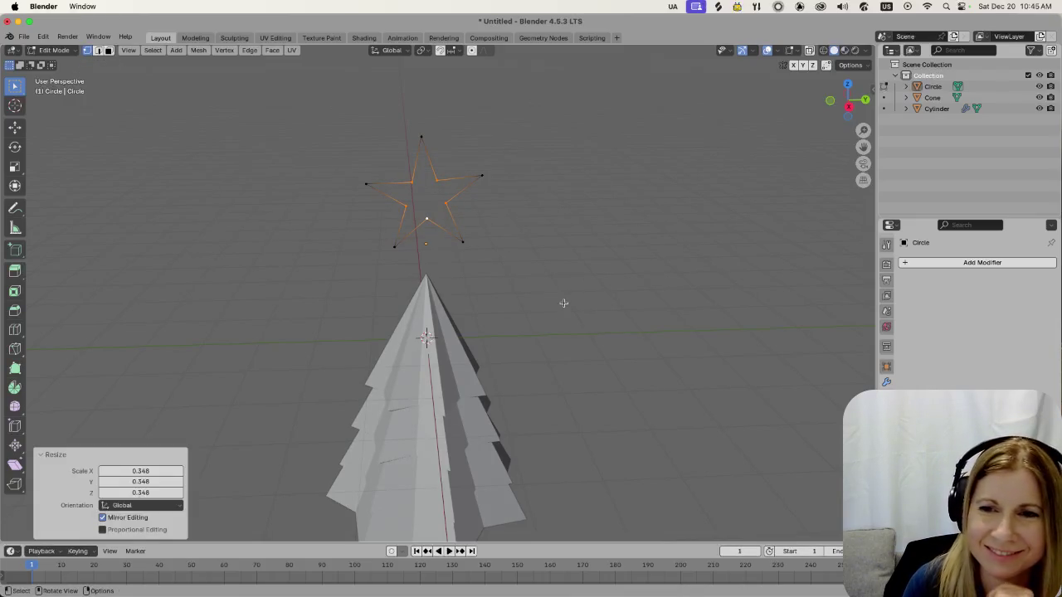
pyautogui.moveTo(568, 271)
pyautogui.mouseDown(button='middle')
pyautogui.moveTo(521, 218)
pyautogui.moveTo(676, 197)
pyautogui.moveTo(530, 218)
pyautogui.mouseUp(button='middle')
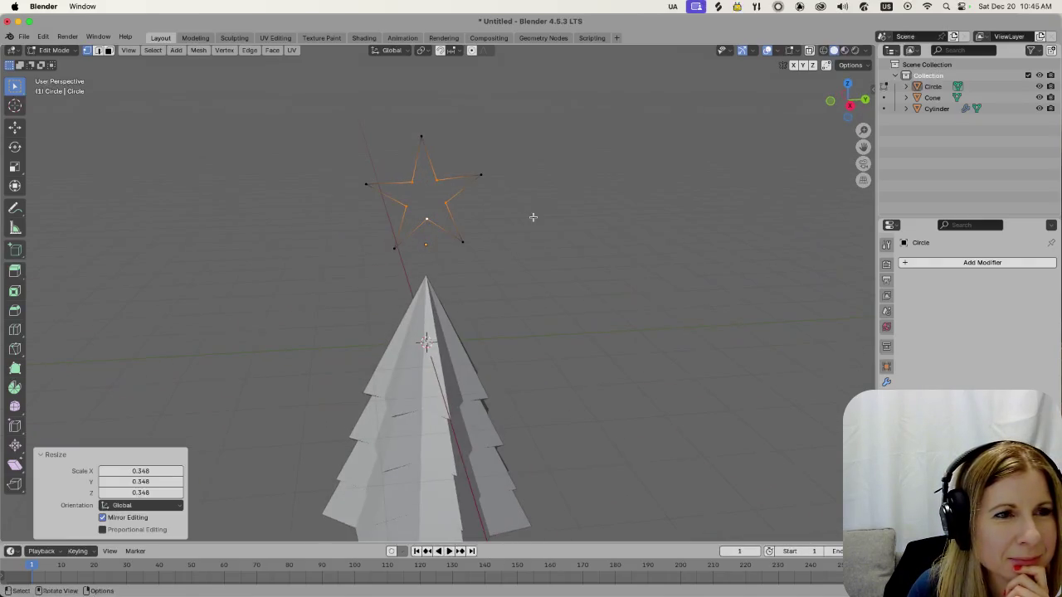
pyautogui.click(530, 217)
pyautogui.scroll(2, 489, 257)
pyautogui.scroll(-2, 500, 268)
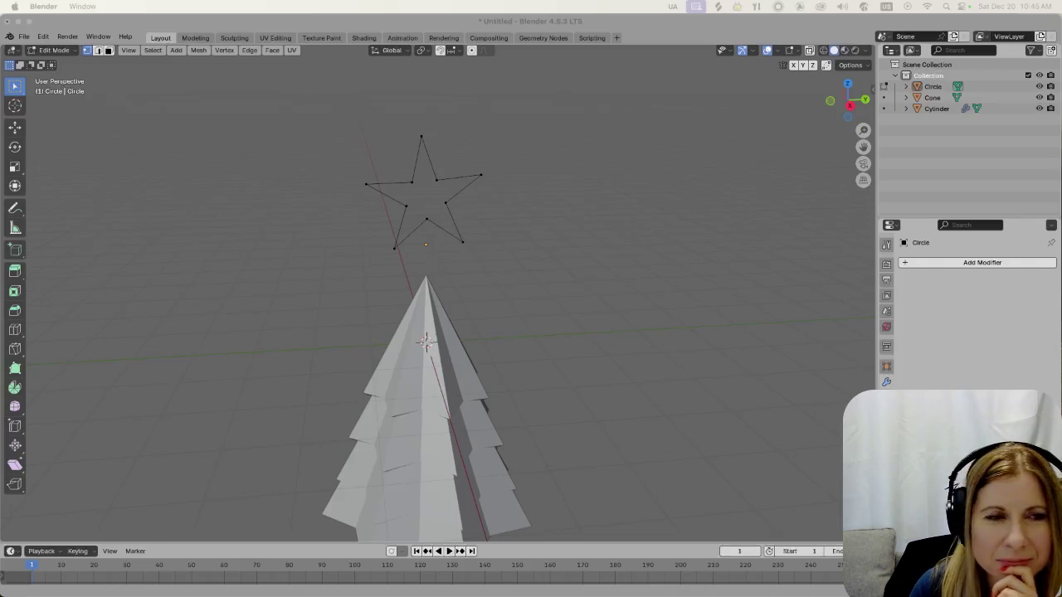
pyautogui.click(463, 196)
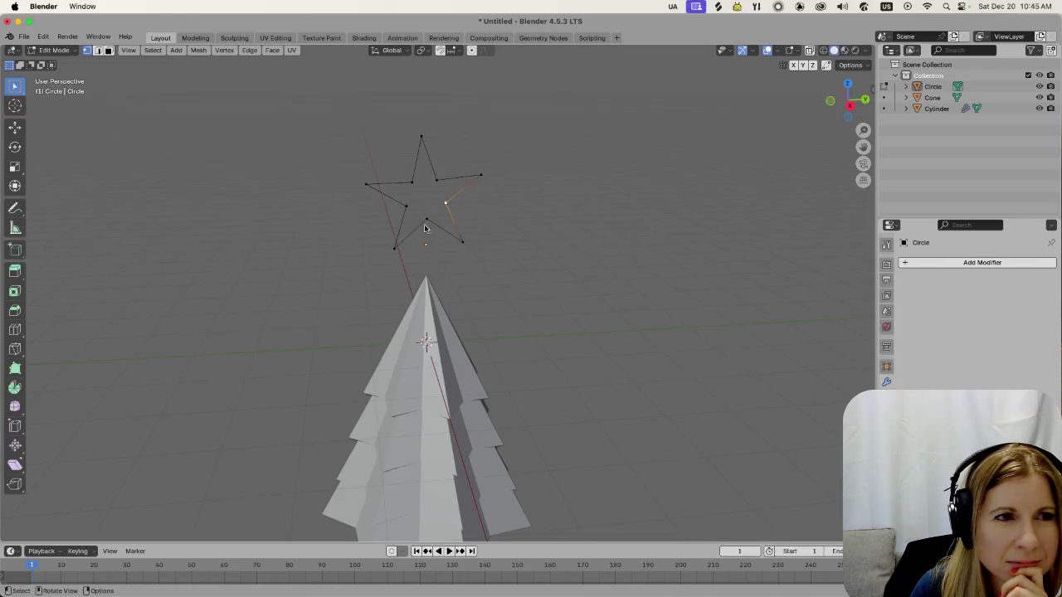
pyautogui.scroll(3, 409, 228)
pyautogui.scroll(-4, 578, 210)
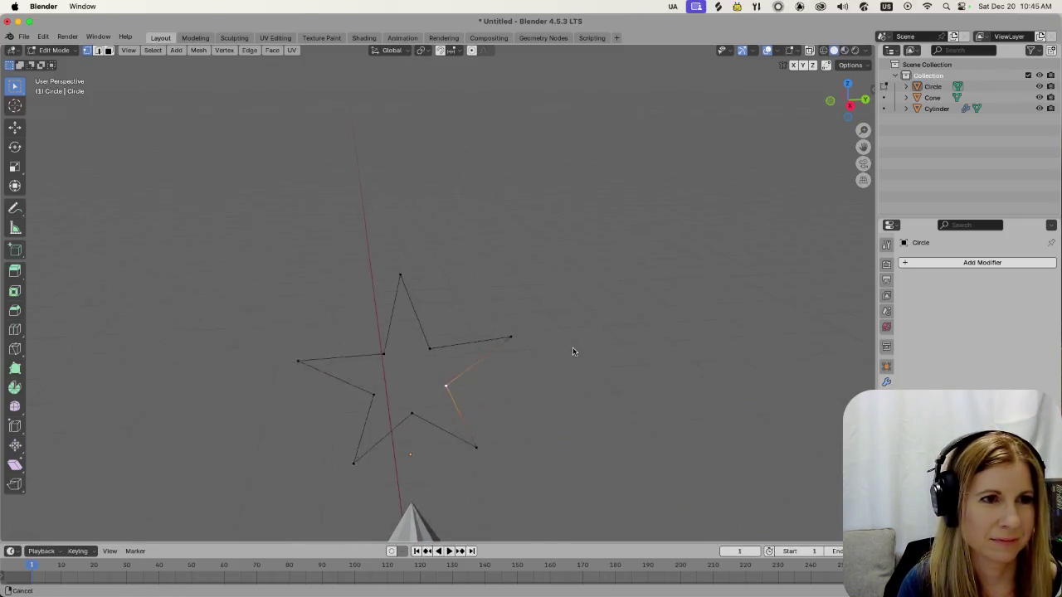
pyautogui.press('a')
pyautogui.moveTo(428, 373)
pyautogui.mouseDown(button='middle')
pyautogui.moveTo(494, 381)
pyautogui.moveTo(612, 373)
pyautogui.moveTo(572, 382)
pyautogui.mouseUp(button='middle')
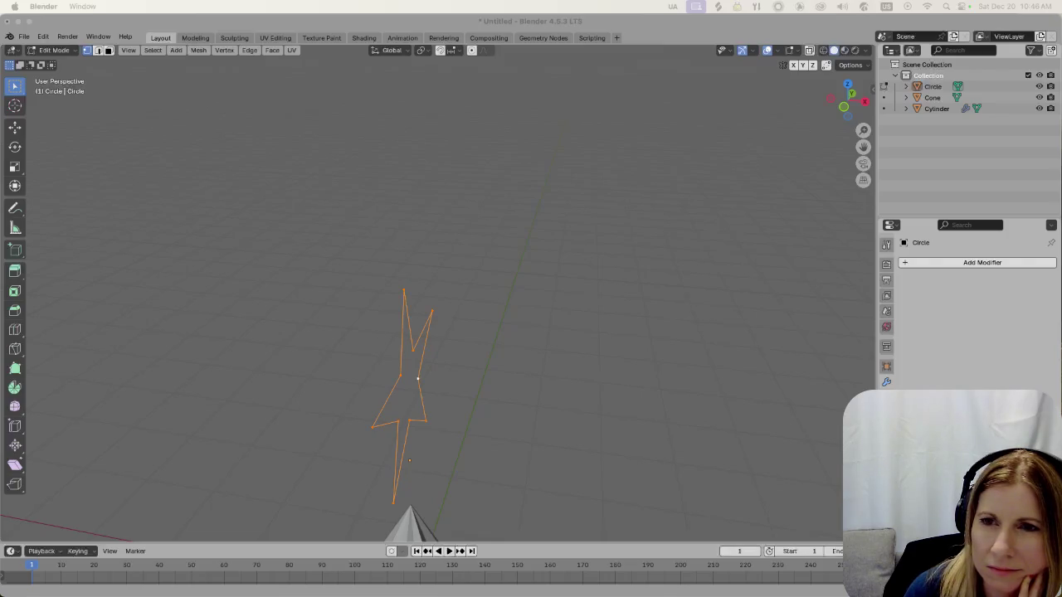
# Select the whole star outline, fill it with a face, and inset that face by 0.1191 m
pyautogui.click(407, 396)
pyautogui.press('a')
pyautogui.press('f')
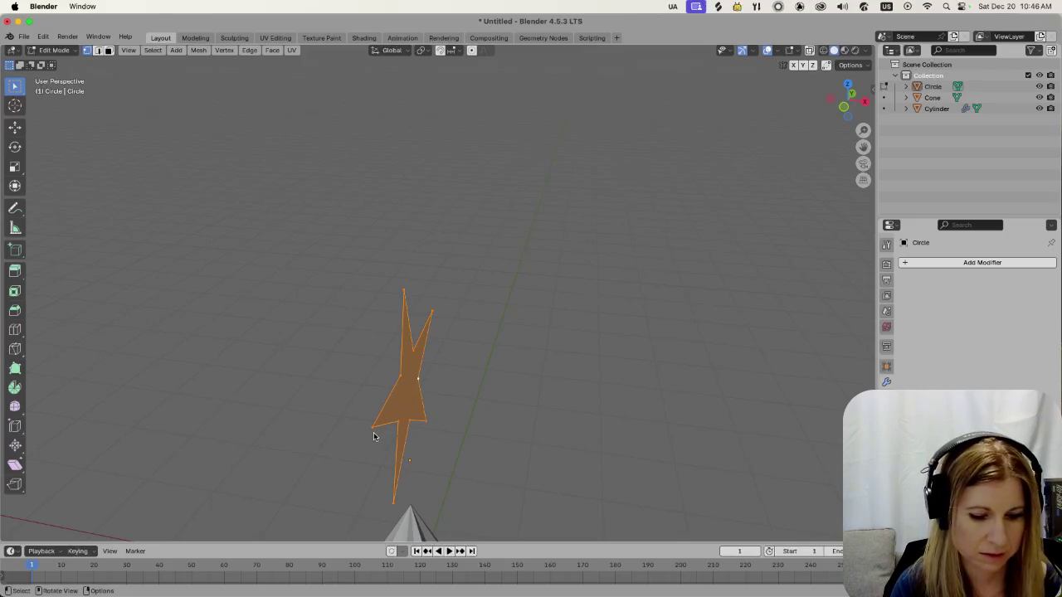
pyautogui.press('i')
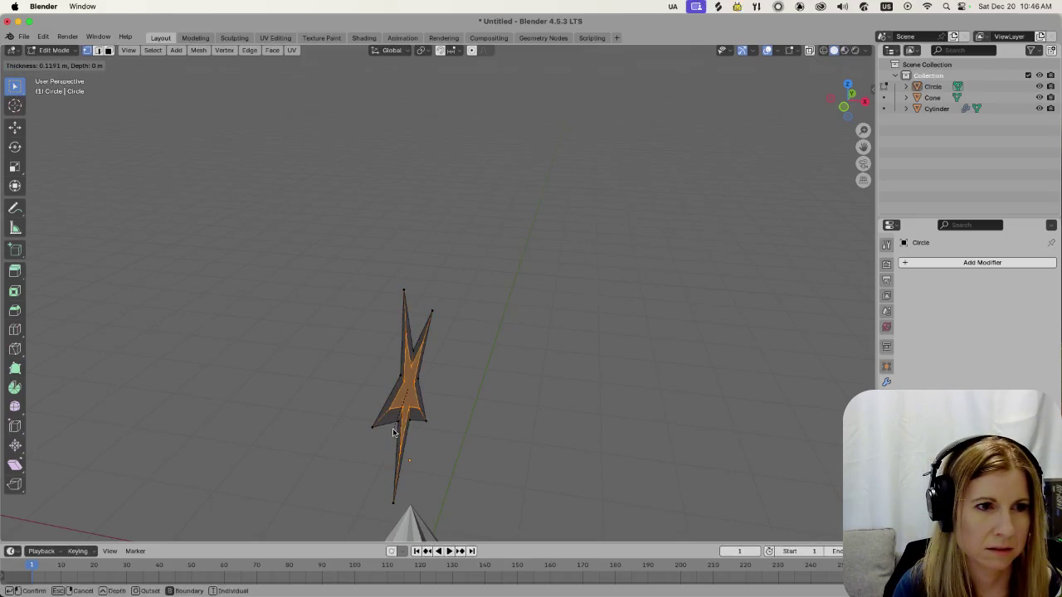
pyautogui.click(393, 431)
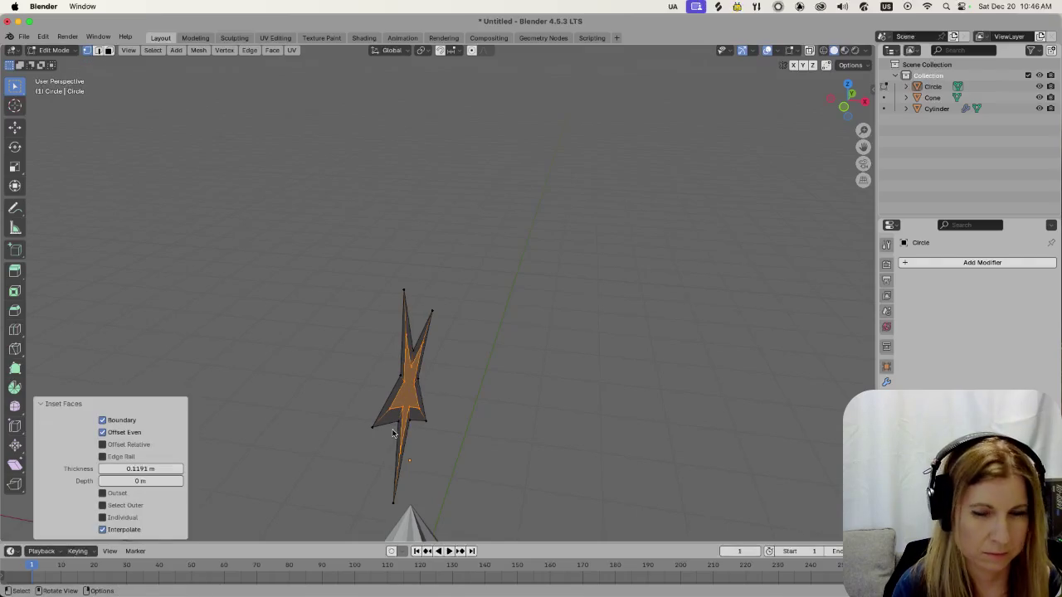
pyautogui.moveTo(393, 433); pyautogui.dragTo(345, 379, button='middle')
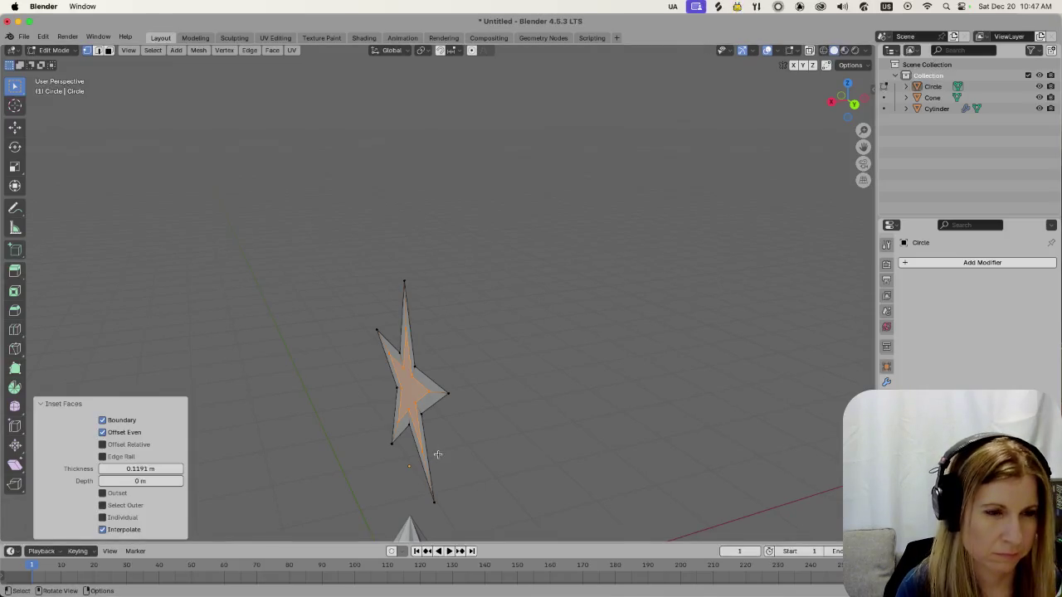
pyautogui.moveTo(455, 444); pyautogui.dragTo(439, 443, button='middle')
# Pull the inset inner face out along Z to give the star depth
pyautogui.press('g')
pyautogui.press('z')
pyautogui.press('z')
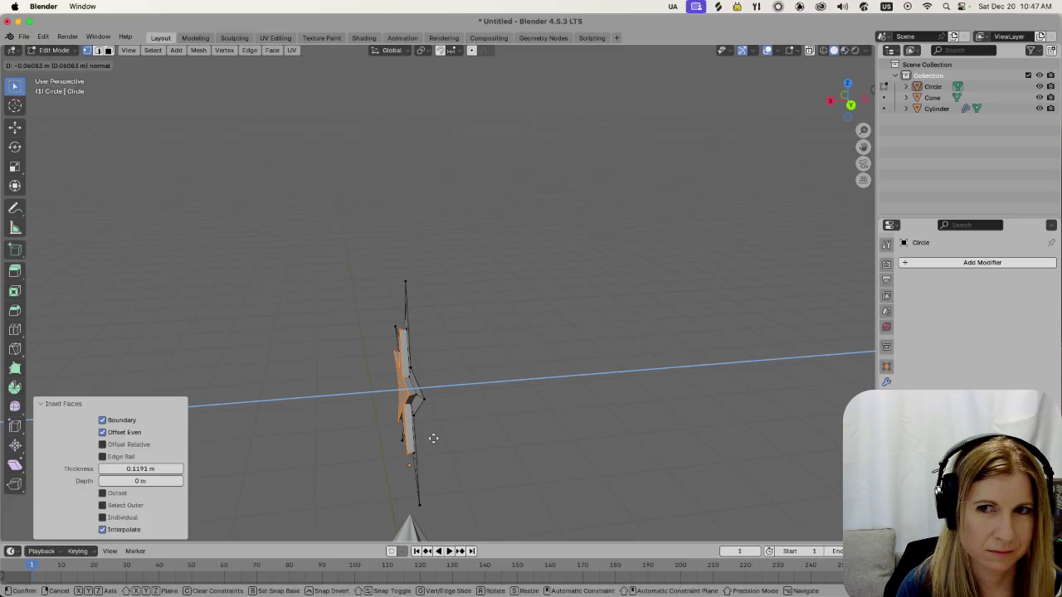
pyautogui.click(432, 438)
pyautogui.moveTo(433, 438); pyautogui.dragTo(622, 395, button='middle')
pyautogui.moveTo(468, 445)
pyautogui.mouseDown(button='middle')
pyautogui.moveTo(422, 445)
pyautogui.moveTo(359, 468)
pyautogui.moveTo(337, 457)
pyautogui.moveTo(299, 467)
pyautogui.mouseUp(button='middle')
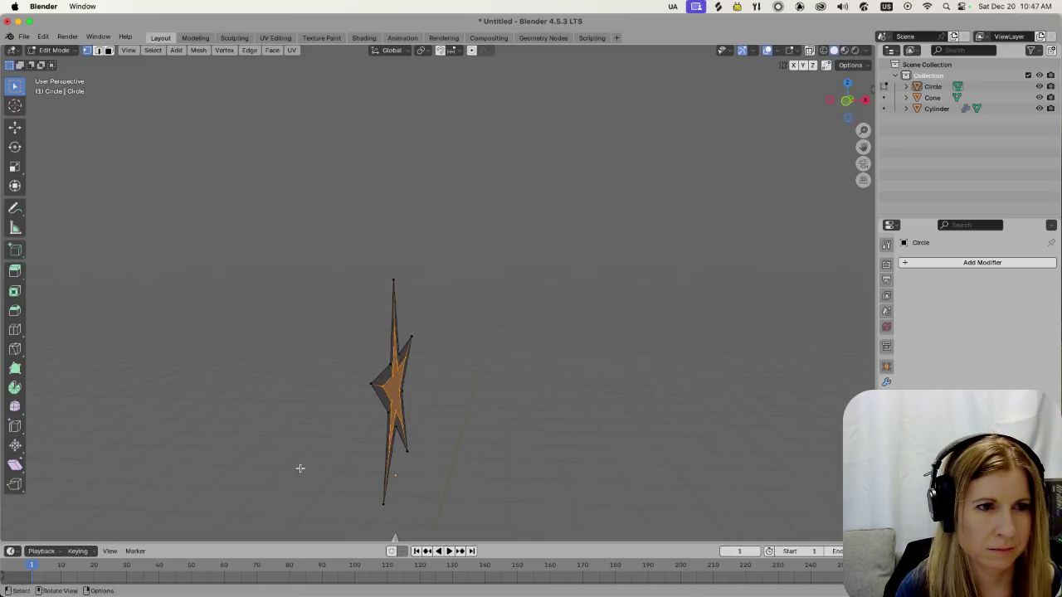
# Resize the extruded face, try a Z move and undo it, then scale it to 1.006
pyautogui.press('s')
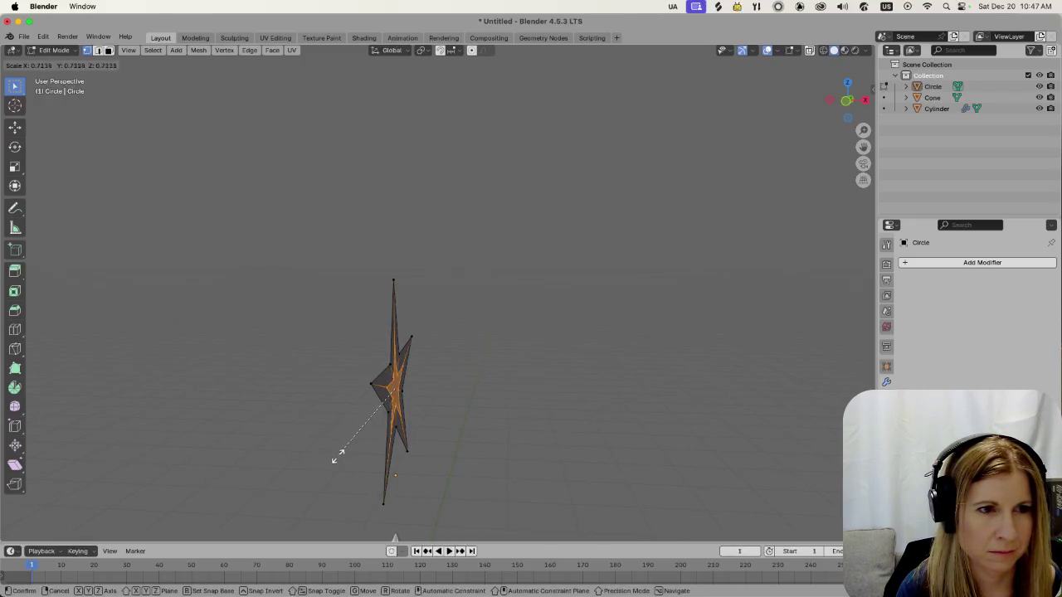
pyautogui.click(301, 471)
pyautogui.moveTo(301, 471); pyautogui.dragTo(289, 450, button='middle')
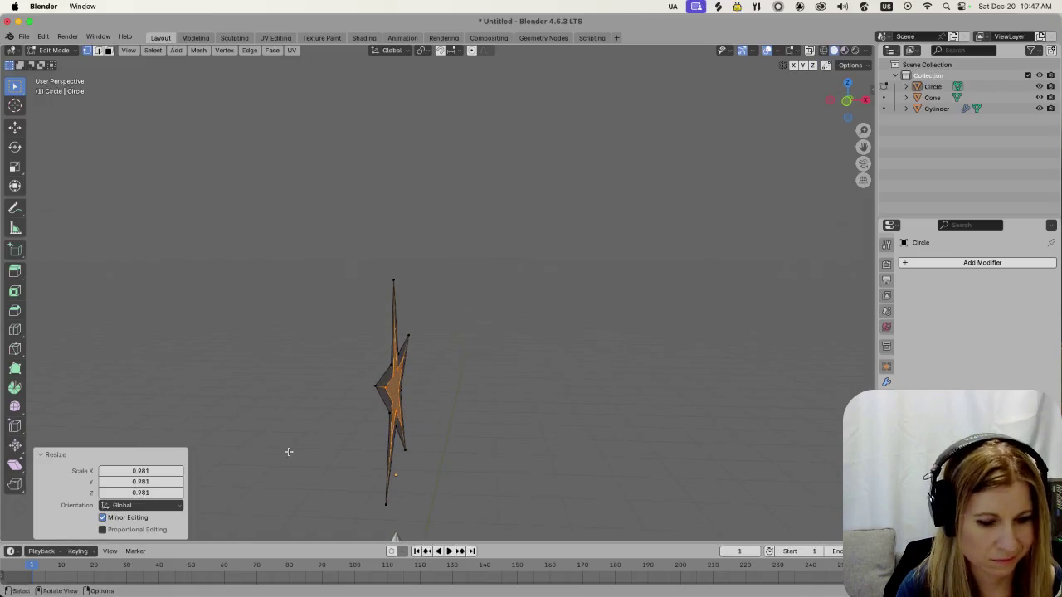
pyautogui.press('g')
pyautogui.press('z')
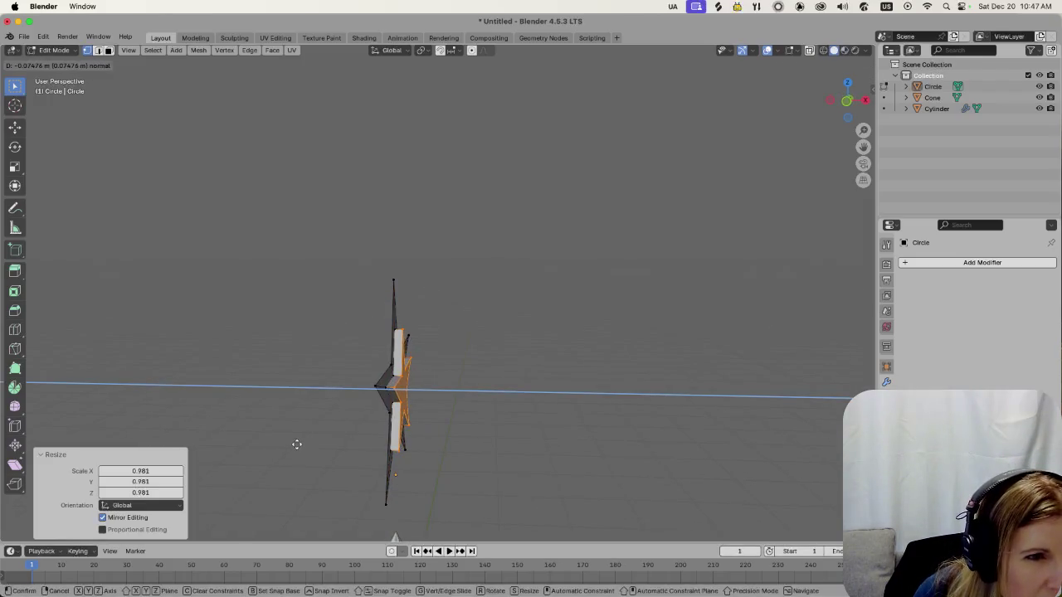
pyautogui.click(290, 447)
pyautogui.hotkey('ctrl', 'z')
pyautogui.moveTo(285, 440)
pyautogui.mouseDown(button='middle')
pyautogui.moveTo(265, 425)
pyautogui.moveTo(228, 440)
pyautogui.moveTo(235, 410)
pyautogui.moveTo(274, 398)
pyautogui.moveTo(327, 427)
pyautogui.mouseUp(button='middle')
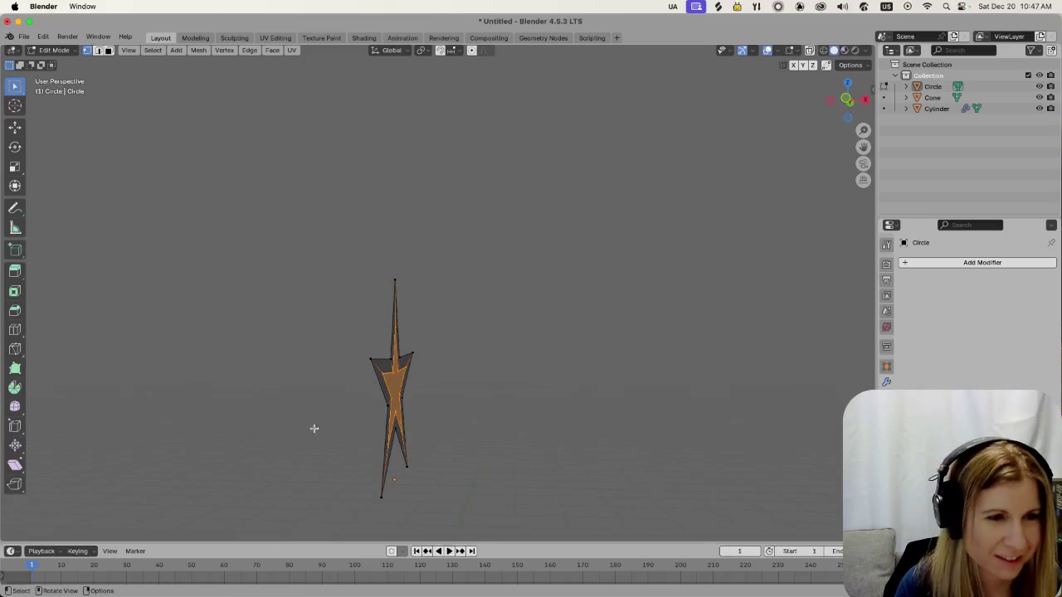
pyautogui.press('s')
pyautogui.click(326, 423)
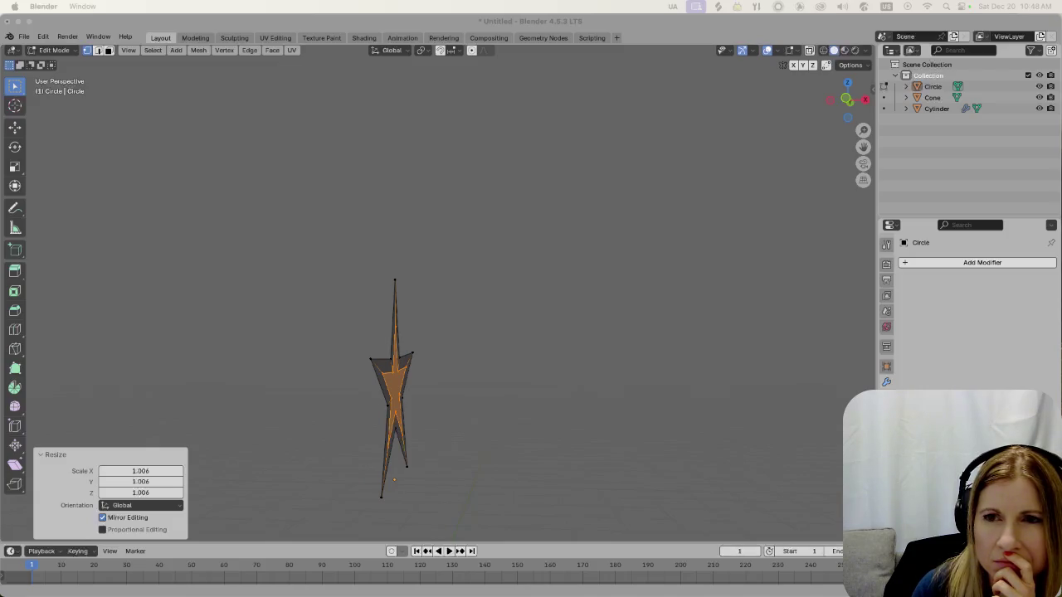
pyautogui.click(607, 247)
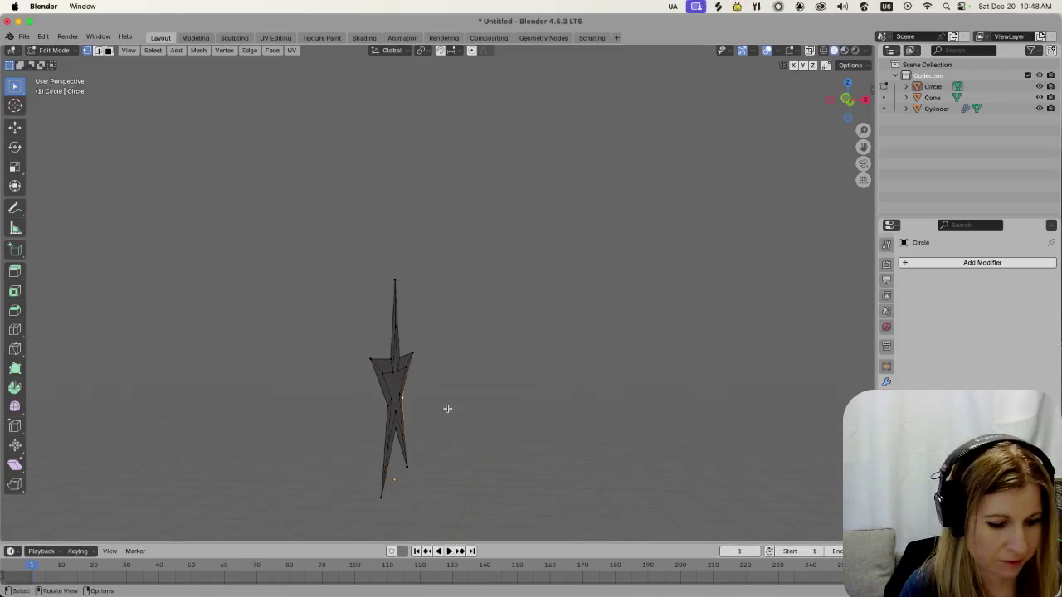
# Select the whole star, extrude it about 0.05 m along its normal, and inset it
pyautogui.press('a')
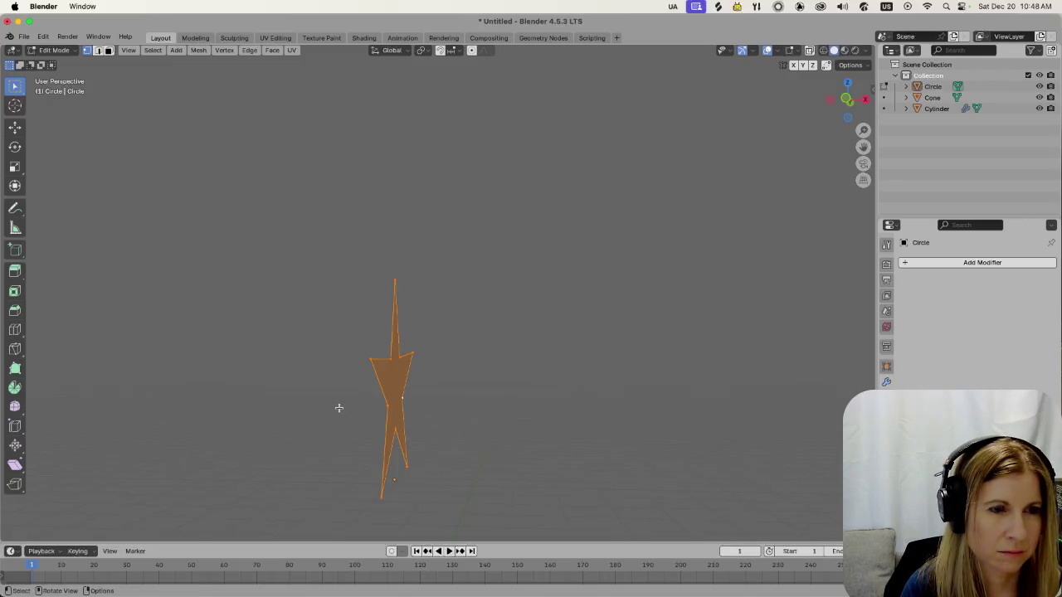
pyautogui.press('e')
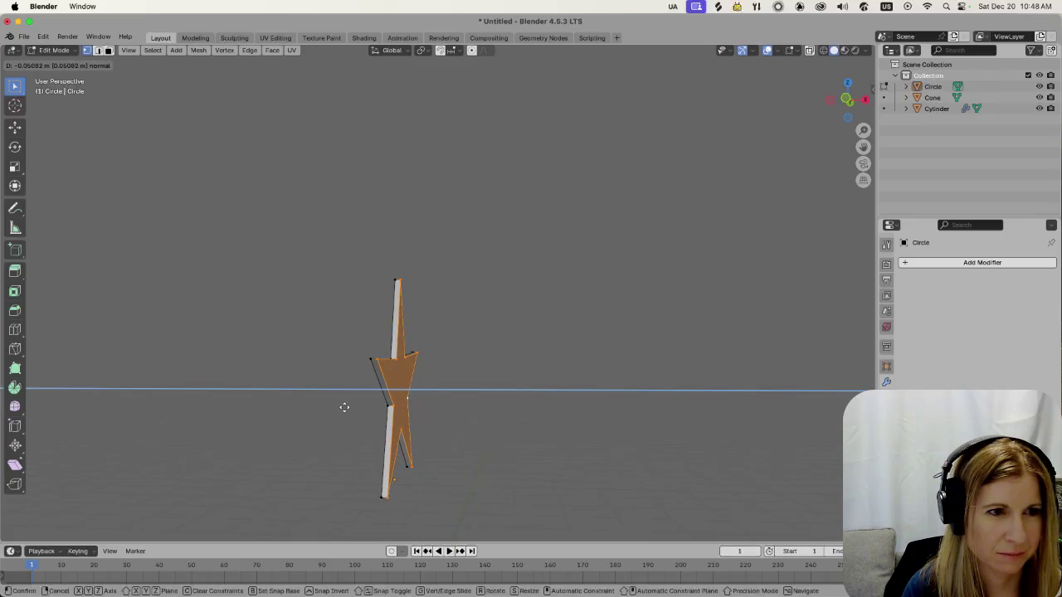
pyautogui.click(343, 407)
pyautogui.press('i')
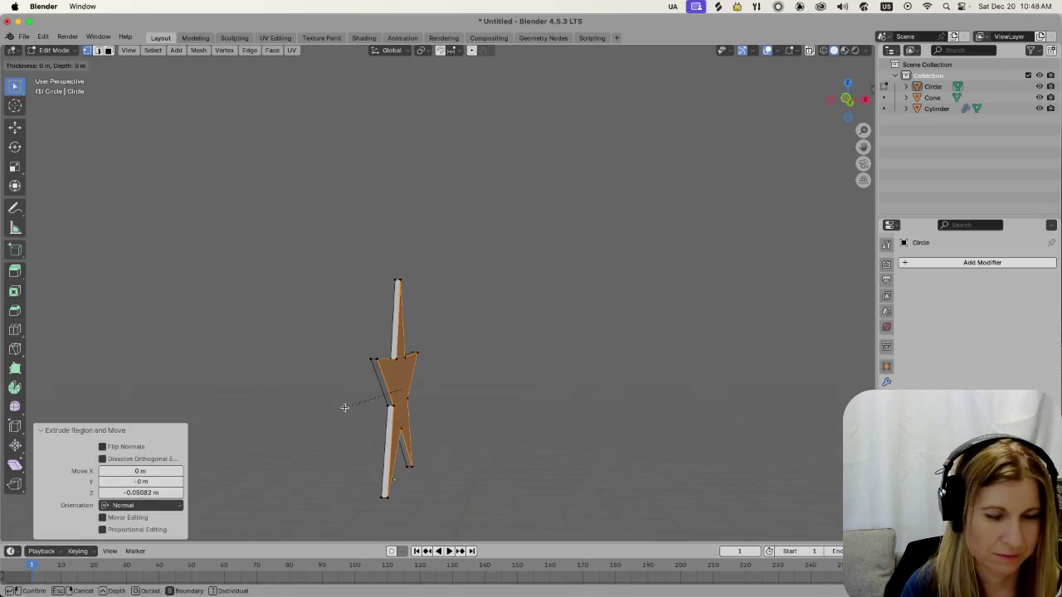
pyautogui.click(361, 405)
# Revert to the flat filled star, deselect all, inspect it from several angles, then switch to the browser
pyautogui.press('a')
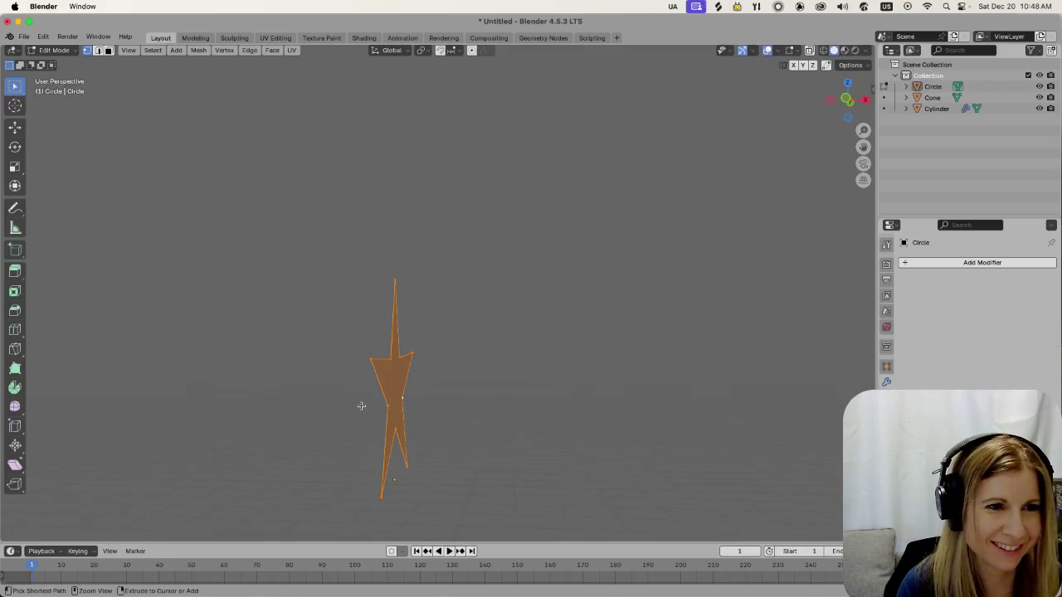
pyautogui.hotkey('alt', 'a')
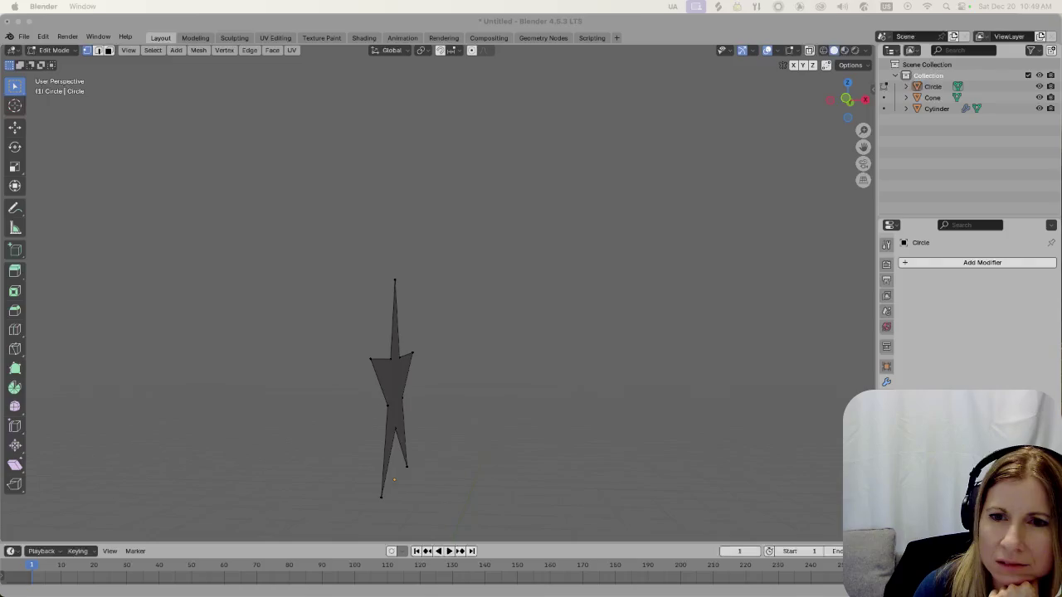
pyautogui.moveTo(464, 381); pyautogui.dragTo(449, 364, button='middle')
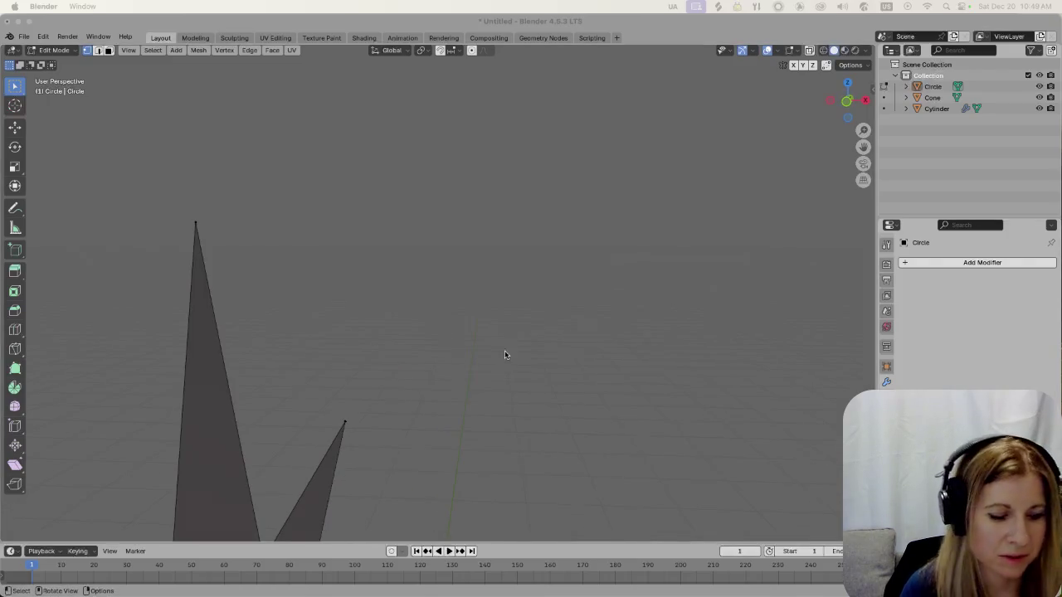
pyautogui.moveTo(456, 320)
pyautogui.mouseDown(button='middle')
pyautogui.moveTo(393, 284)
pyautogui.moveTo(385, 302)
pyautogui.mouseUp(button='middle')
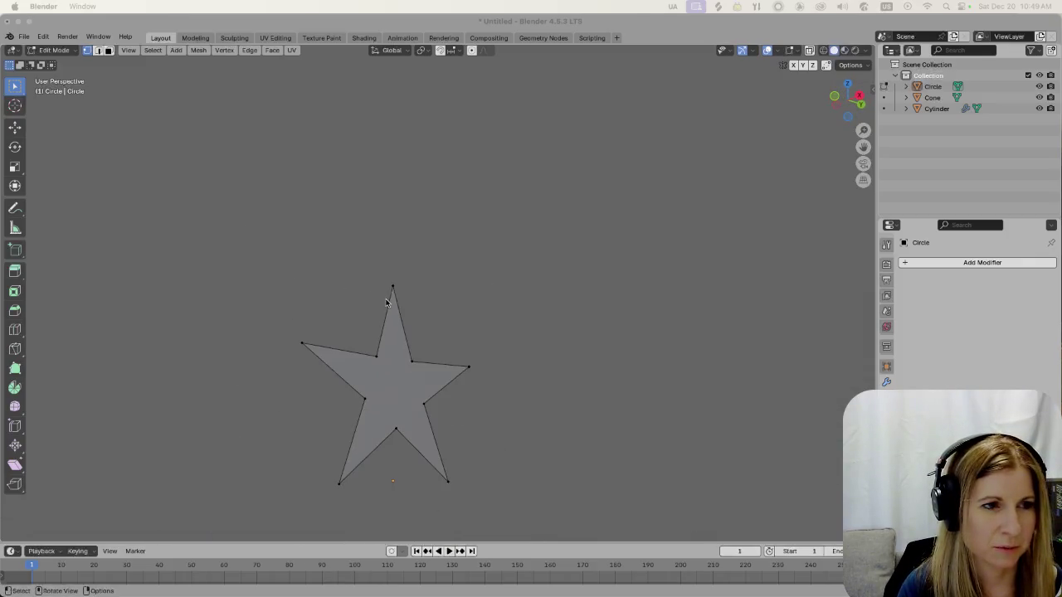
pyautogui.moveTo(424, 337)
pyautogui.mouseDown(button='middle')
pyautogui.moveTo(426, 373)
pyautogui.moveTo(444, 367)
pyautogui.mouseUp(button='middle')
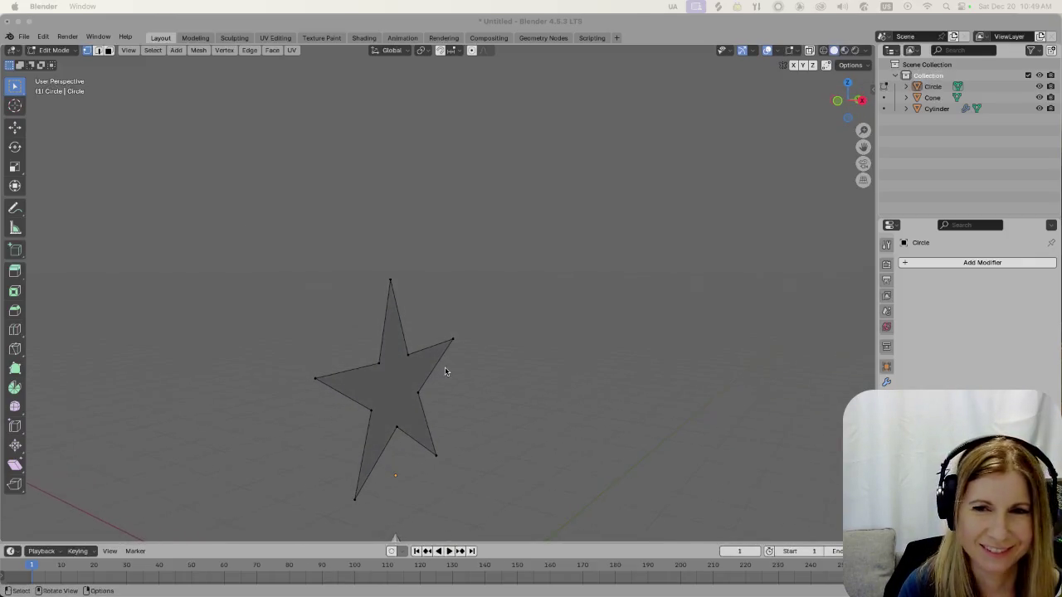
pyautogui.scroll(5, 455, 387)
pyautogui.scroll(-3, 464, 426)
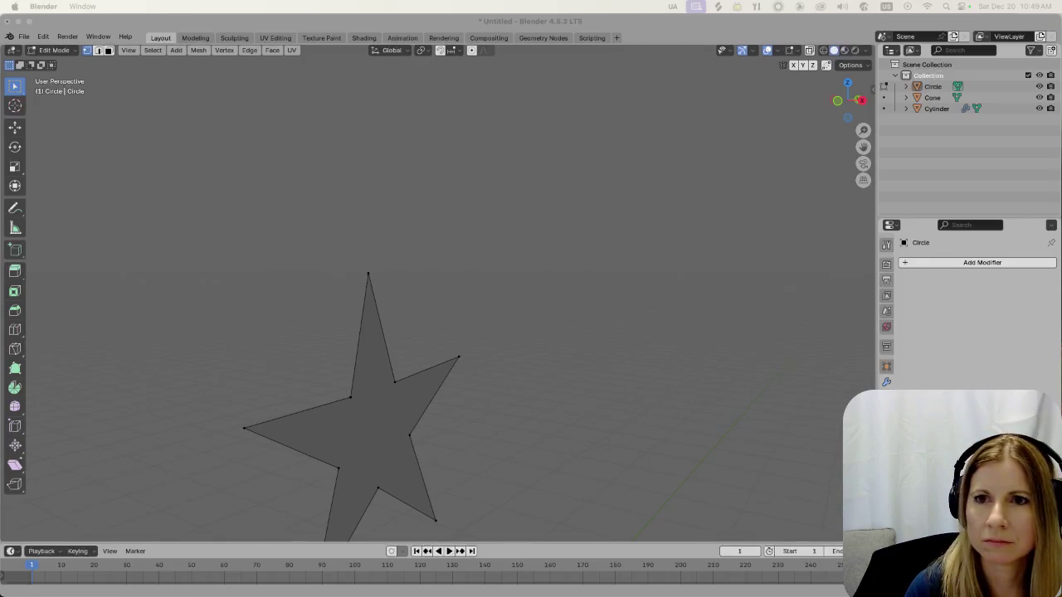
pyautogui.press('super+Tab')
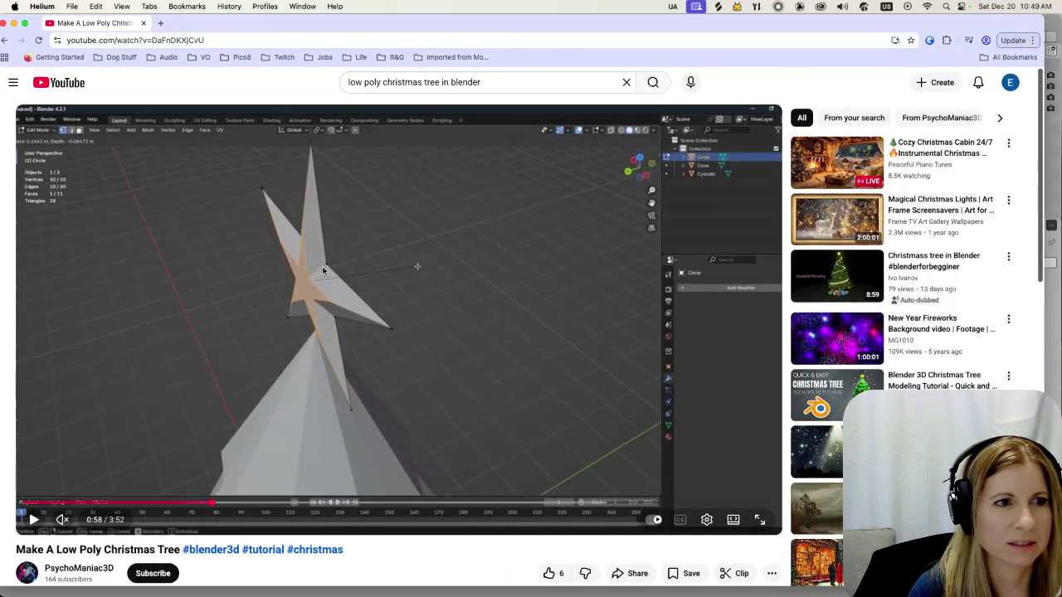
# Play the YouTube tutorial and replay the 3D star section around 1:01
pyautogui.click(263, 287)
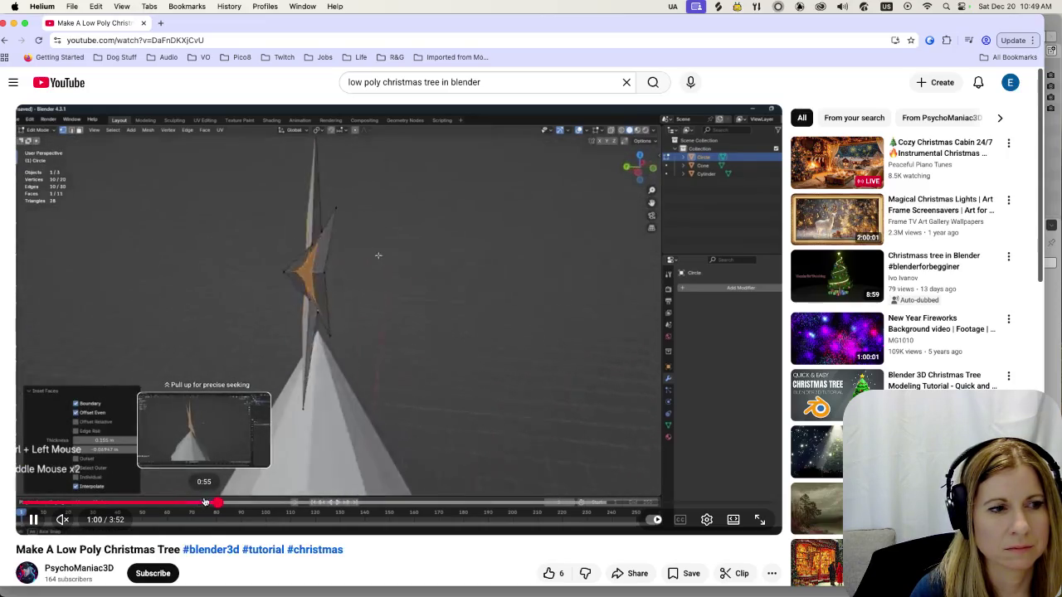
pyautogui.press('Left')
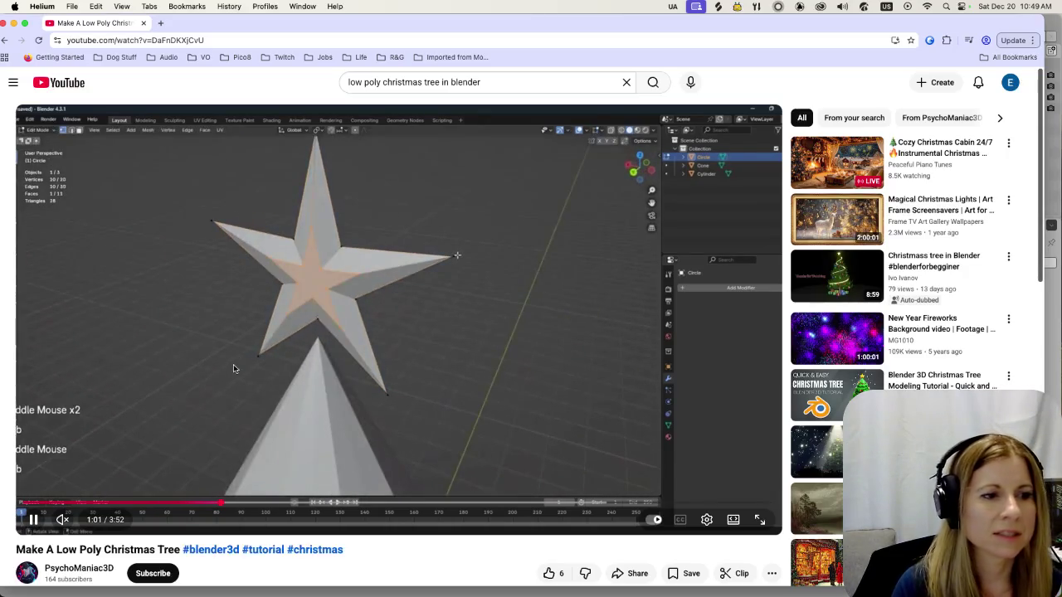
pyautogui.click(254, 177)
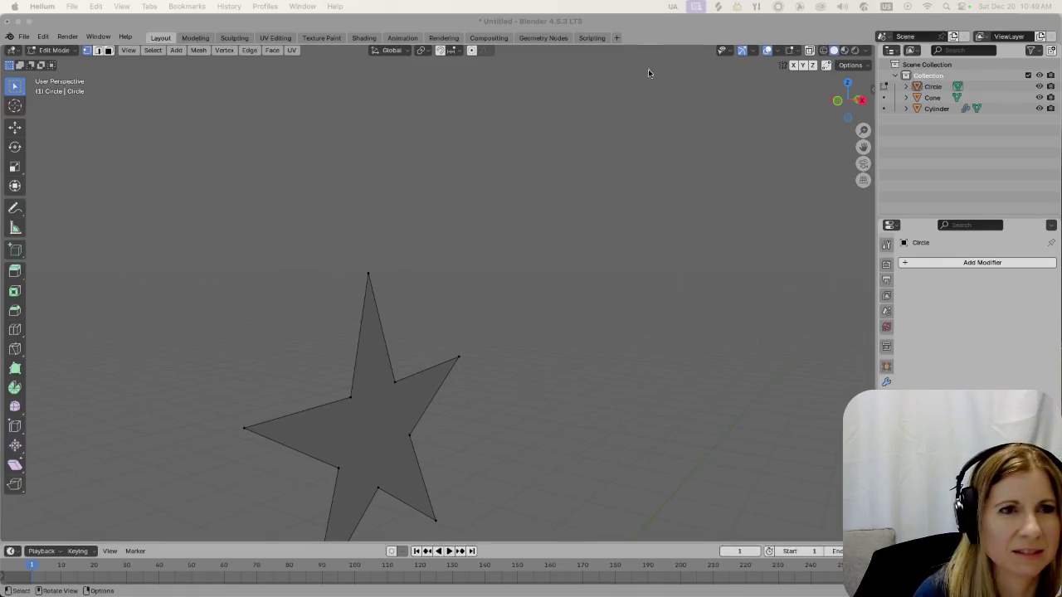
# Duplicate the star face in place and shrink the copy into an inner star
pyautogui.press('a')
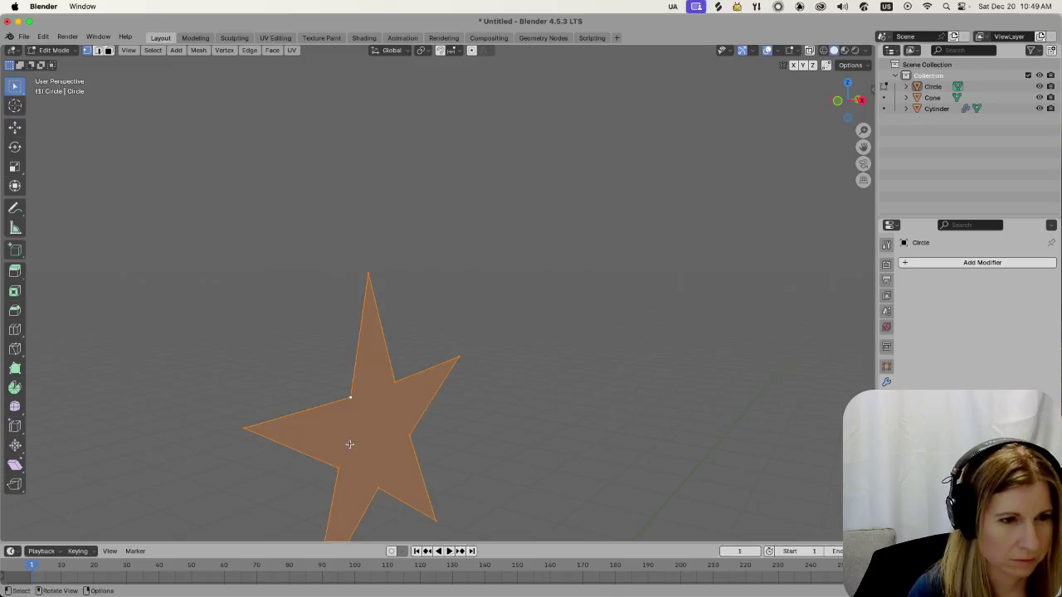
pyautogui.moveTo(349, 444); pyautogui.dragTo(349, 454, button='middle')
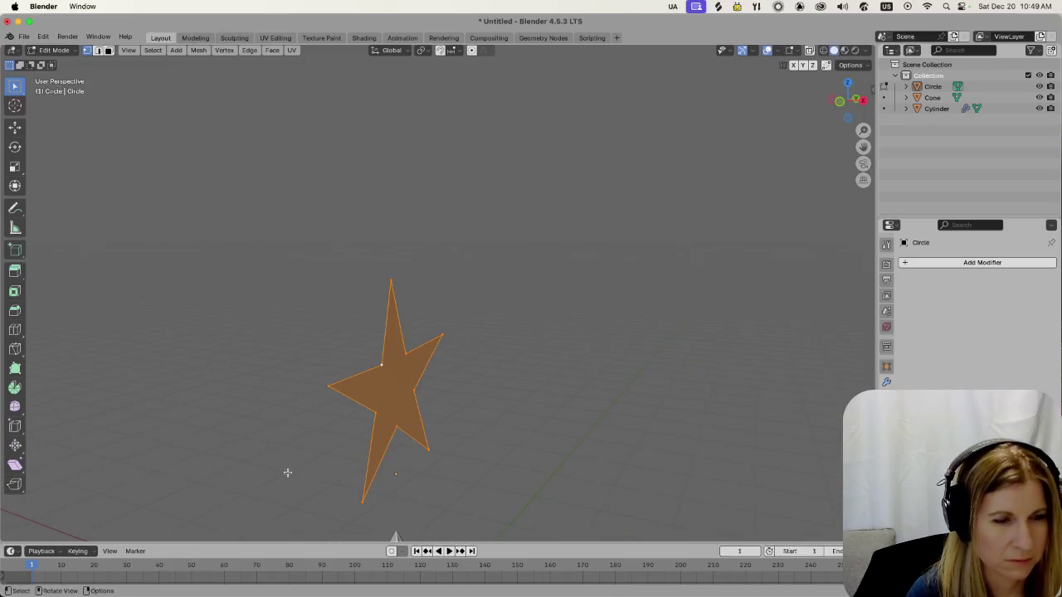
pyautogui.press('e')
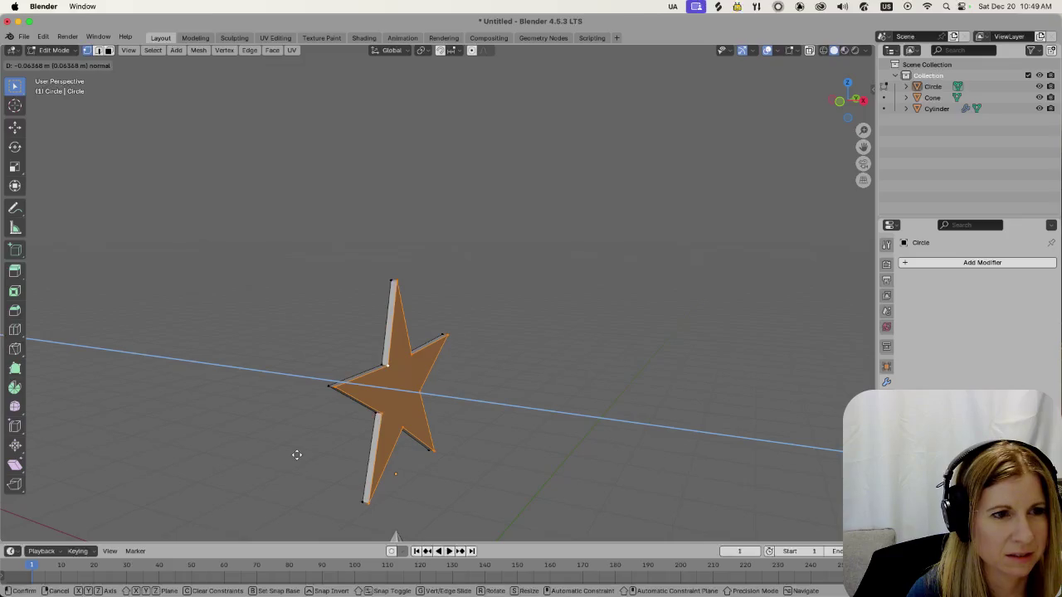
pyautogui.rightClick(297, 453)
pyautogui.press('s')
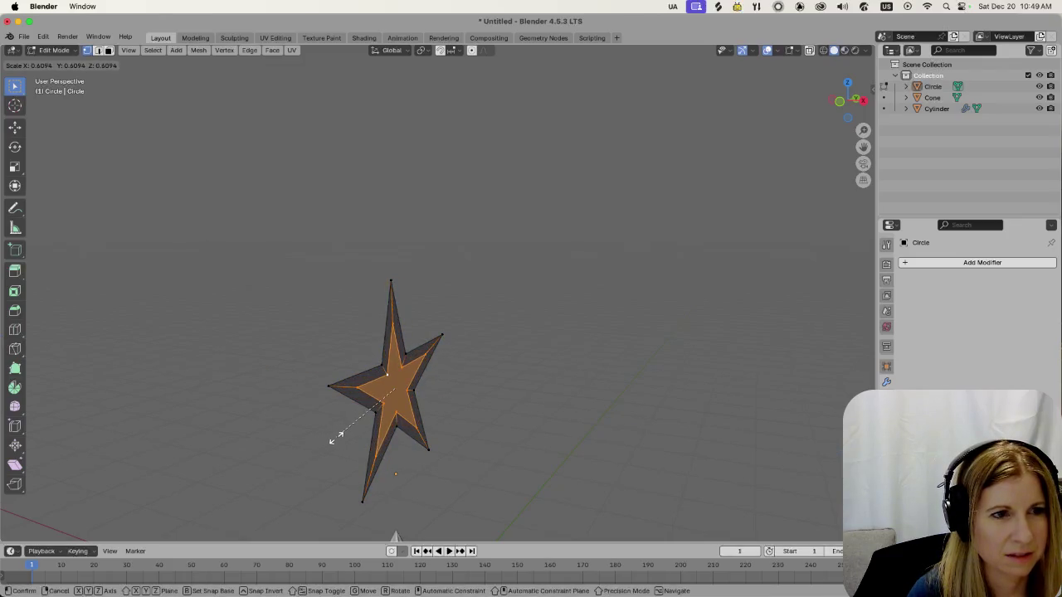
pyautogui.click(336, 437)
pyautogui.click(327, 438)
pyautogui.moveTo(330, 438); pyautogui.dragTo(352, 444, button='middle')
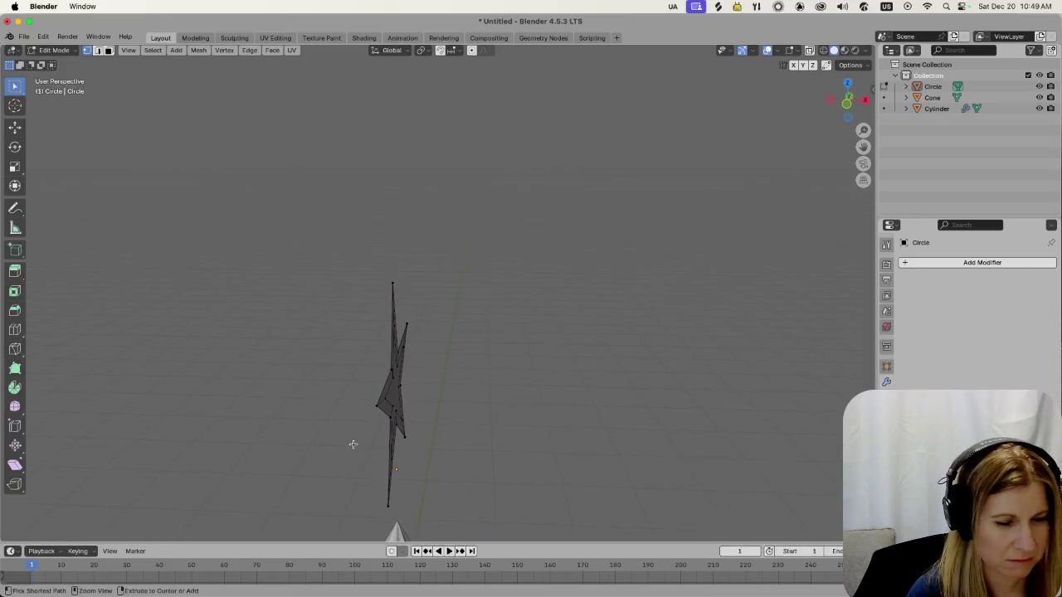
# Extrude the whole star for thickness and shrink the extruded face to 0.646
pyautogui.press('a')
pyautogui.press('e')
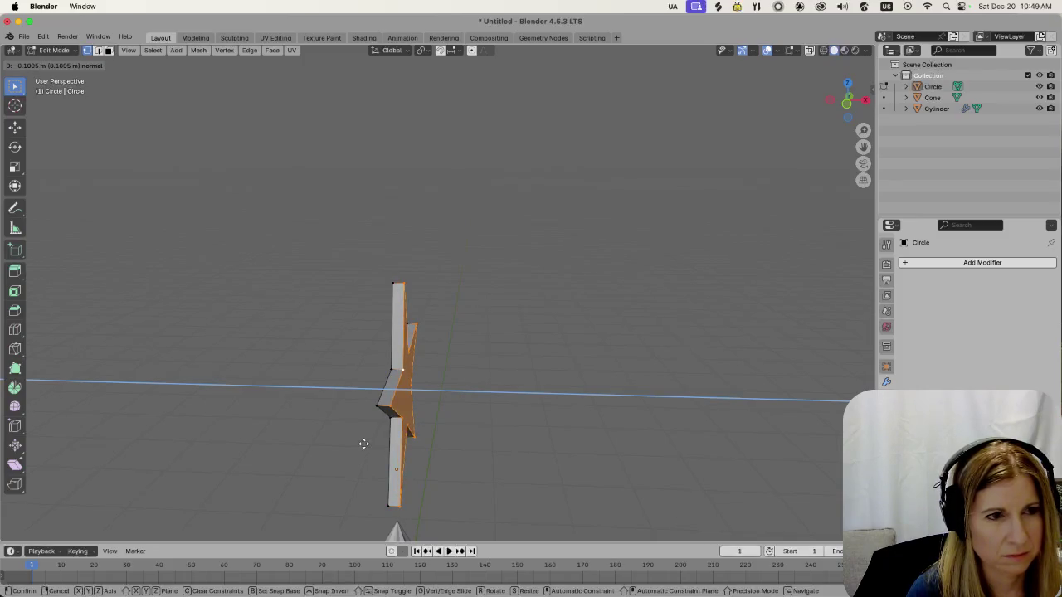
pyautogui.click(364, 443)
pyautogui.press('s')
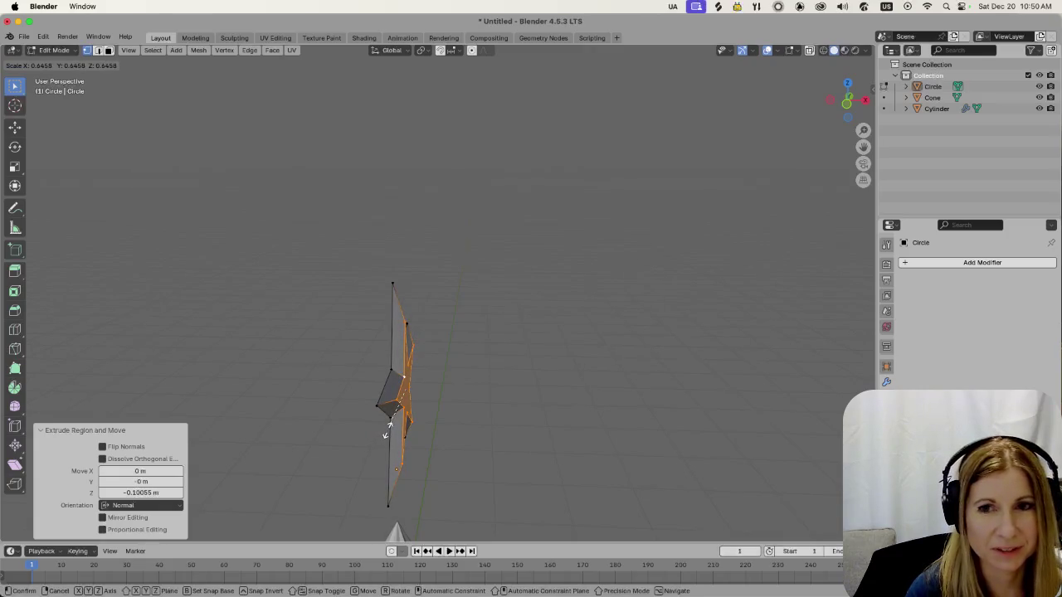
pyautogui.click(387, 429)
# Rescale the selected face to 1.065 and nudge it 0.033855 m along X
pyautogui.moveTo(387, 427); pyautogui.dragTo(315, 398, button='middle')
pyautogui.moveTo(504, 401); pyautogui.dragTo(440, 417, button='middle')
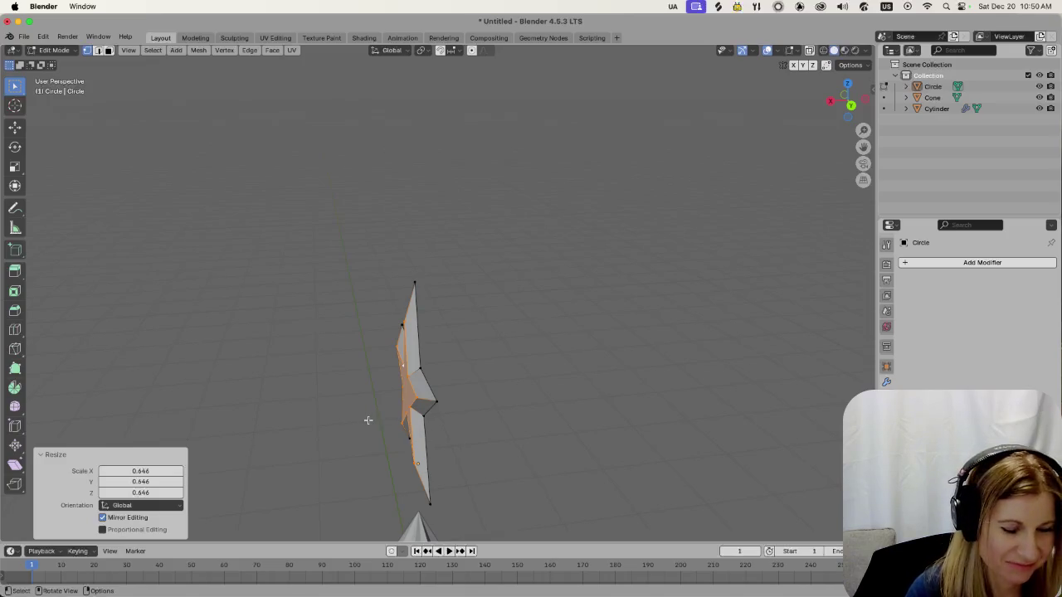
pyautogui.press('s')
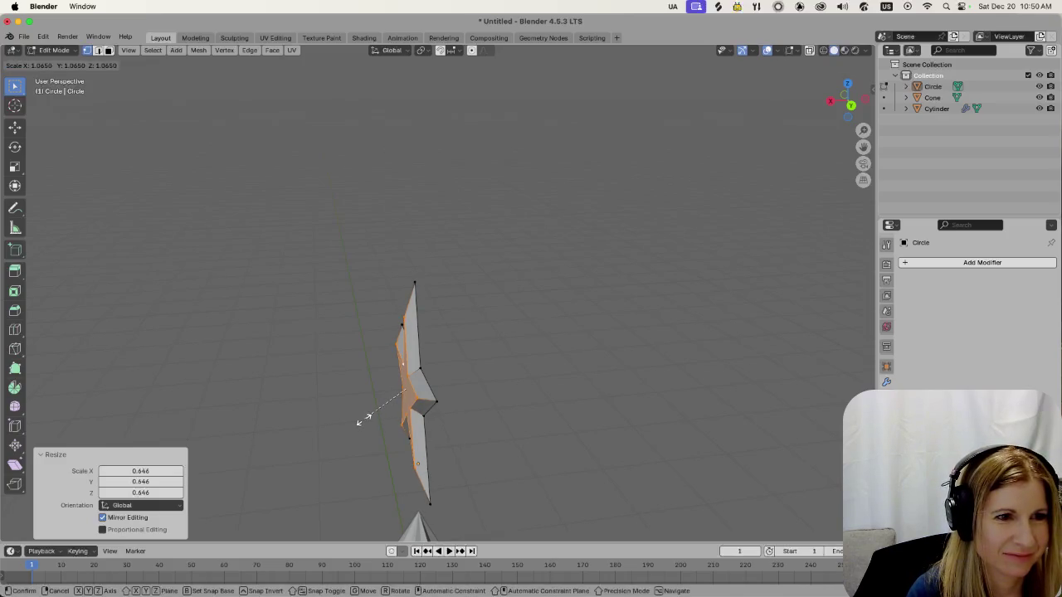
pyautogui.click(363, 420)
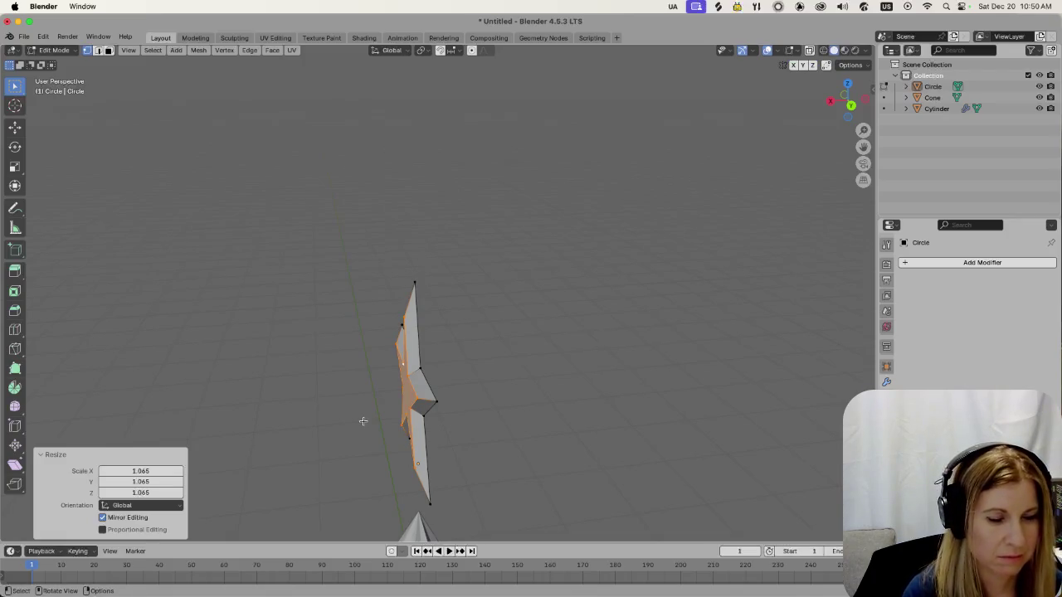
pyautogui.press('g')
pyautogui.press('x')
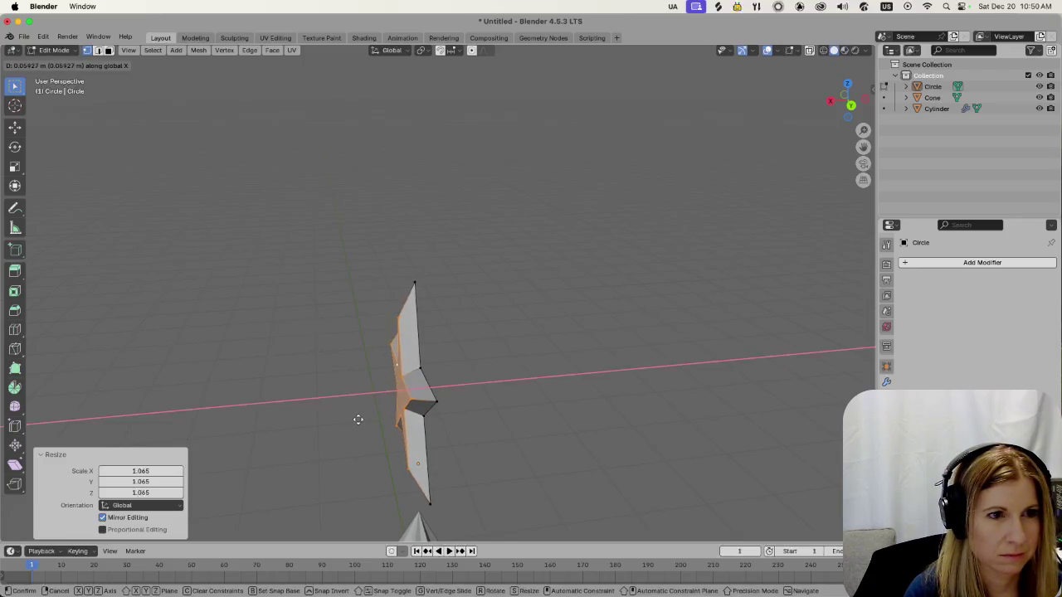
pyautogui.click(359, 419)
pyautogui.moveTo(360, 419); pyautogui.dragTo(576, 391, button='middle')
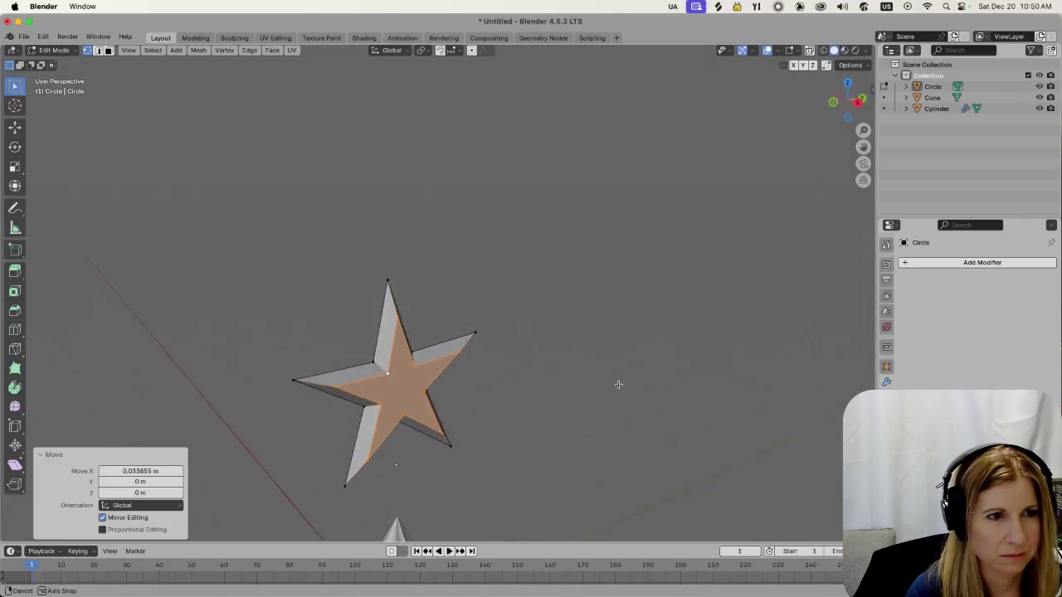
# Orbit and zoom to view the finished thick star crowning the tiered tree
pyautogui.moveTo(575, 390); pyautogui.dragTo(668, 365, button='middle')
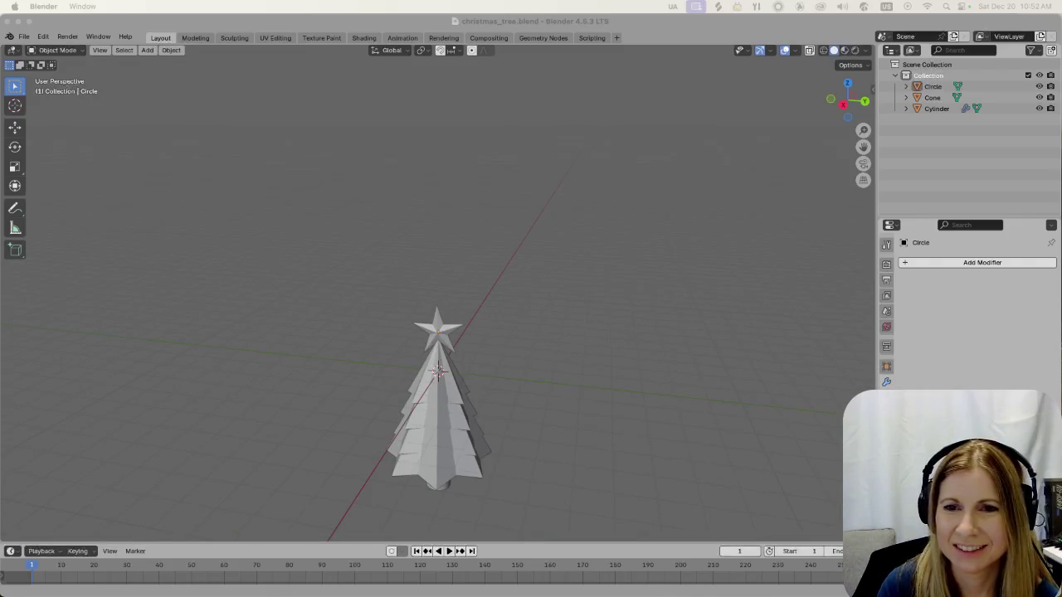
pyautogui.scroll(3, 470, 336)
# Add a Mirror modifier to the star and change its mirror axis from X to Z
pyautogui.click(441, 367)
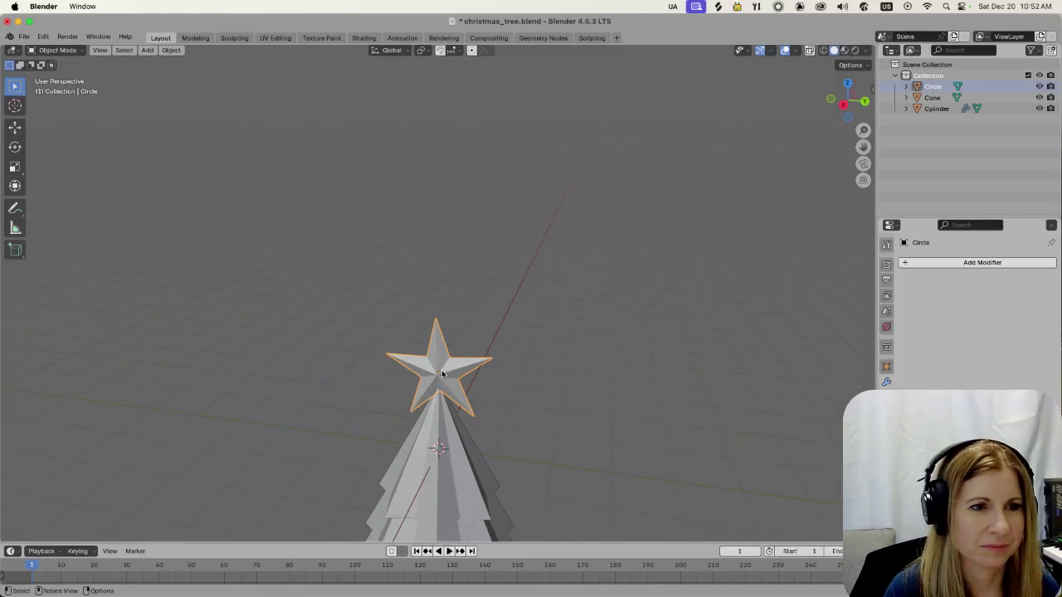
pyautogui.click(906, 263)
pyautogui.moveTo(871, 262)
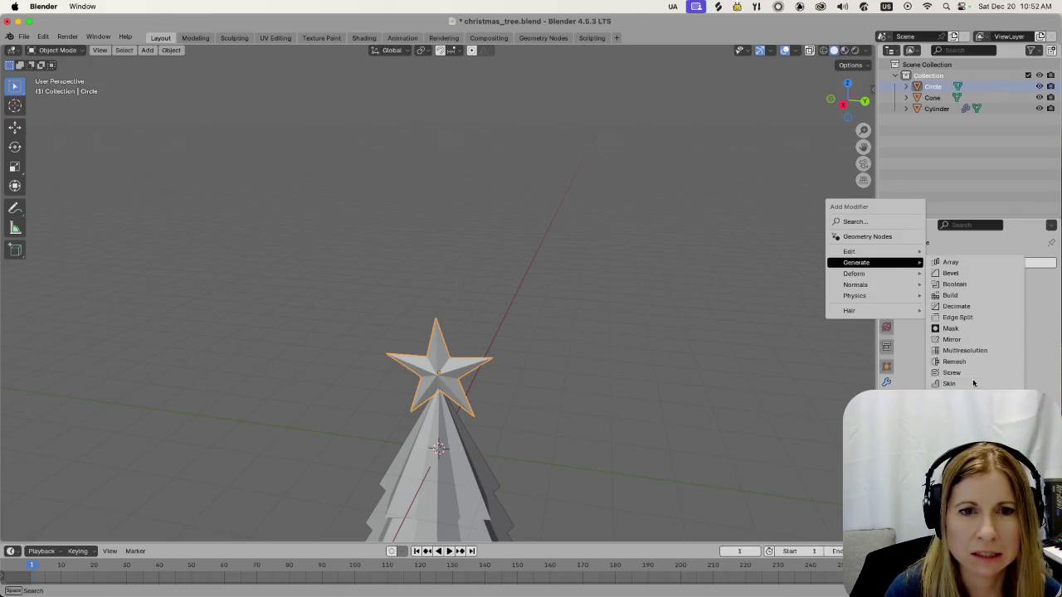
pyautogui.click(988, 340)
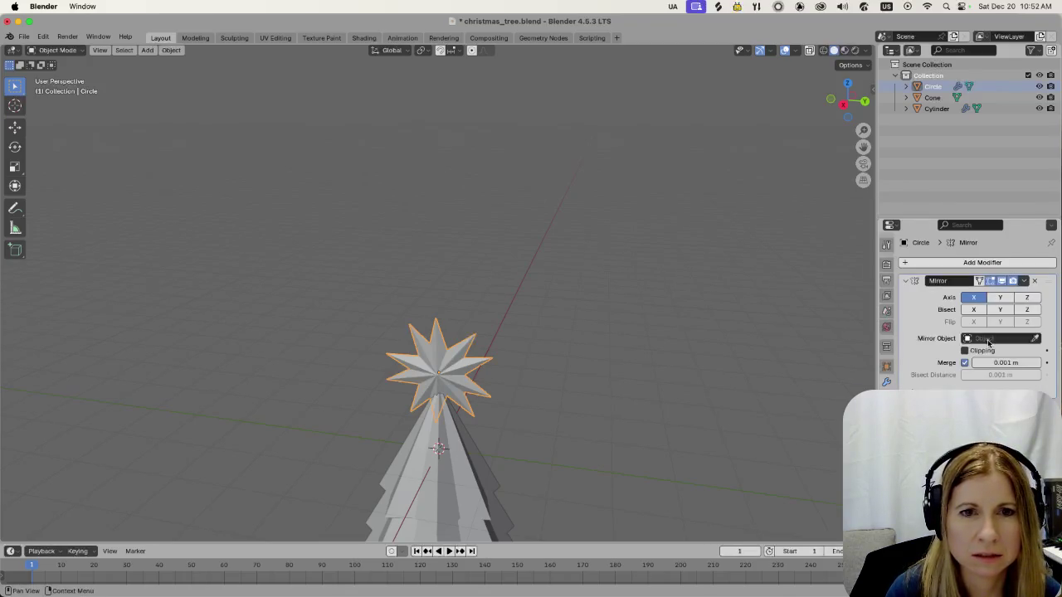
pyautogui.click(1000, 299)
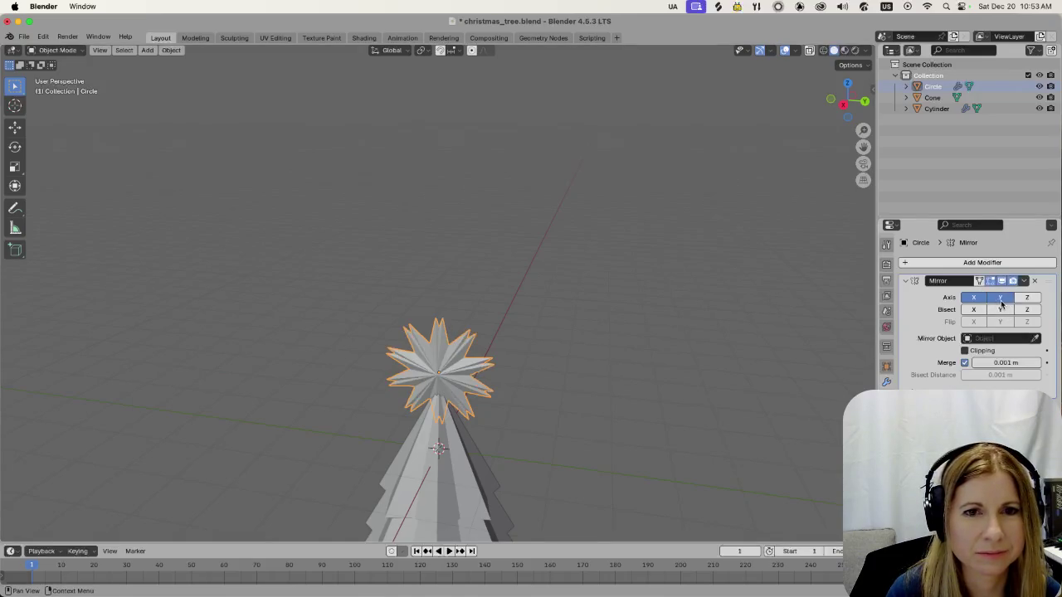
pyautogui.click(984, 300)
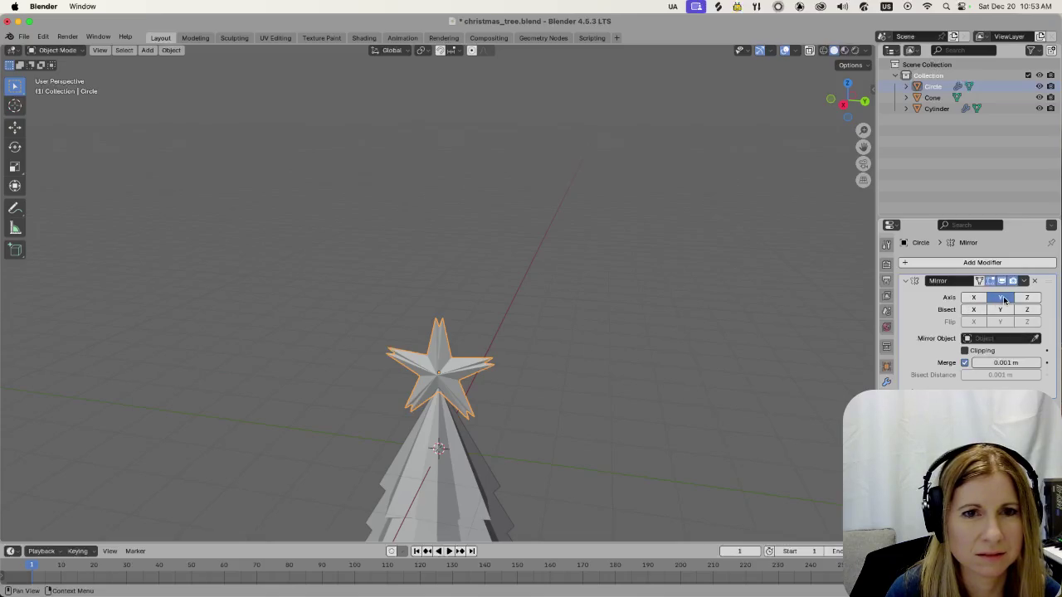
pyautogui.moveTo(630, 391); pyautogui.dragTo(496, 384, button='middle')
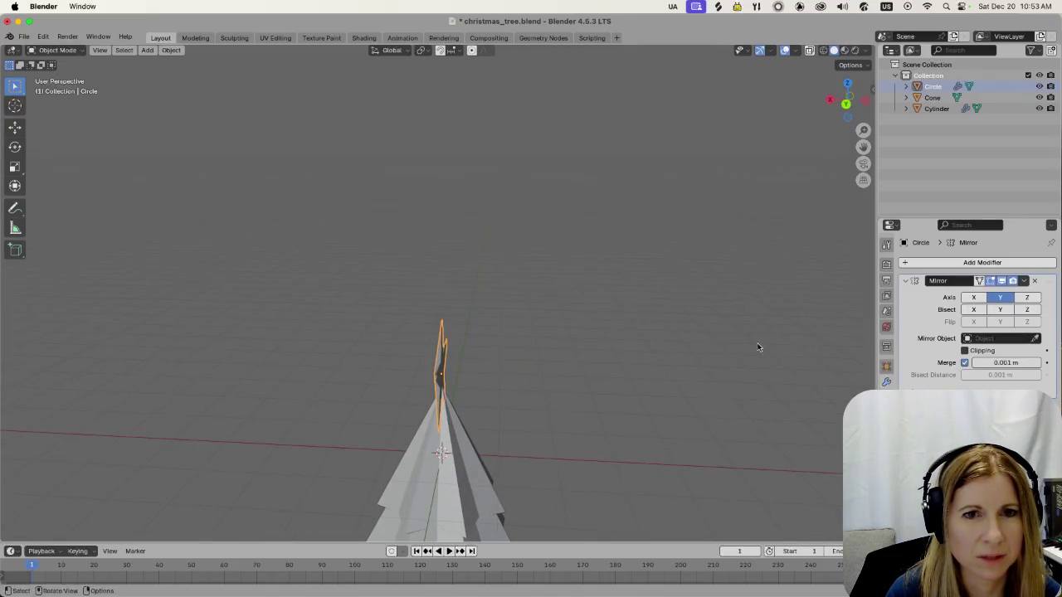
pyautogui.click(1035, 297)
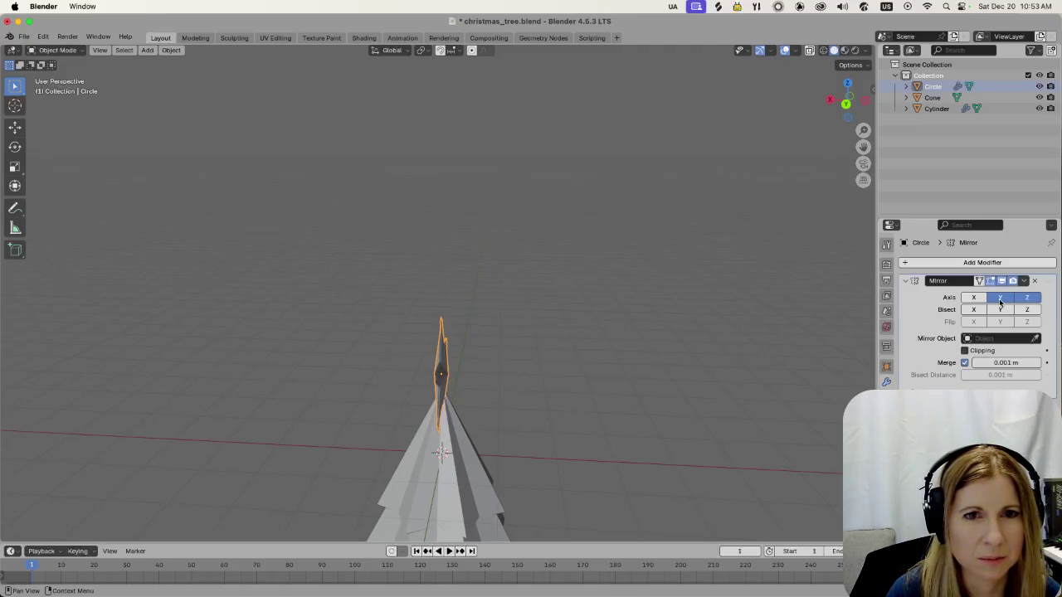
pyautogui.moveTo(507, 400)
pyautogui.mouseDown(button='middle')
pyautogui.moveTo(684, 382)
pyautogui.moveTo(641, 427)
pyautogui.moveTo(473, 423)
pyautogui.mouseUp(button='middle')
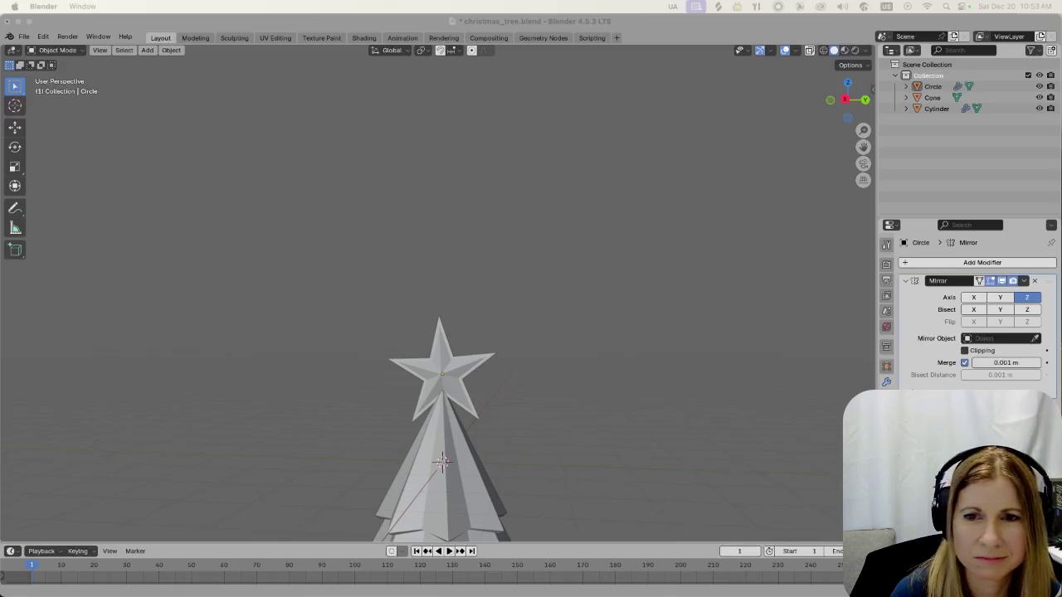
# Enable Clipping on the star's Mirror modifier and inspect the joined halves from several angles
pyautogui.moveTo(596, 350)
pyautogui.mouseDown(button='middle')
pyautogui.moveTo(704, 381)
pyautogui.moveTo(619, 389)
pyautogui.mouseUp(button='middle')
pyautogui.moveTo(518, 359); pyautogui.dragTo(518, 359, button='middle')
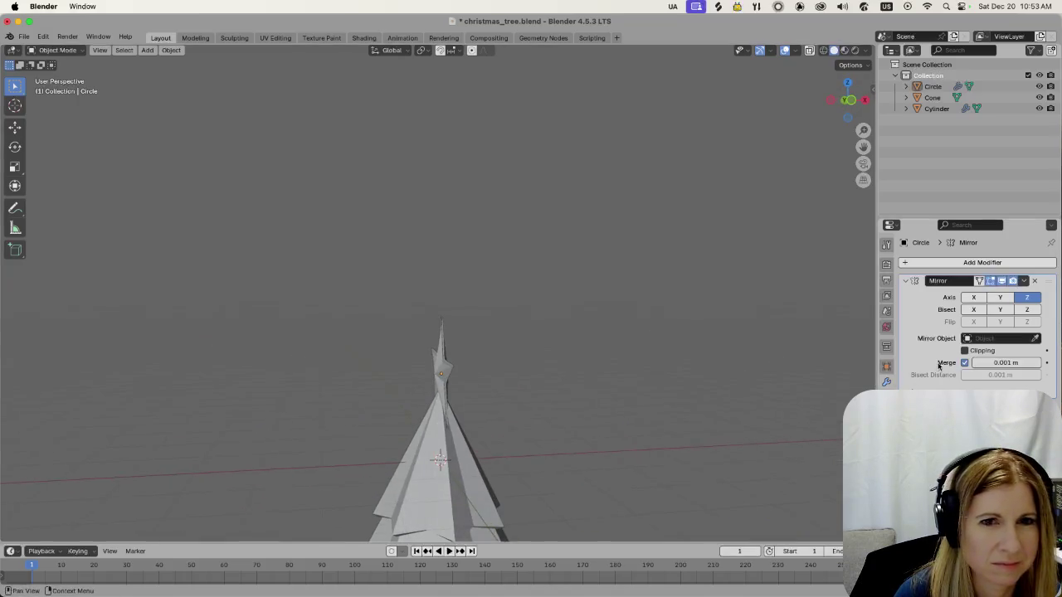
pyautogui.click(964, 351)
pyautogui.moveTo(638, 378)
pyautogui.mouseDown(button='middle')
pyautogui.moveTo(595, 393)
pyautogui.moveTo(649, 319)
pyautogui.mouseUp(button='middle')
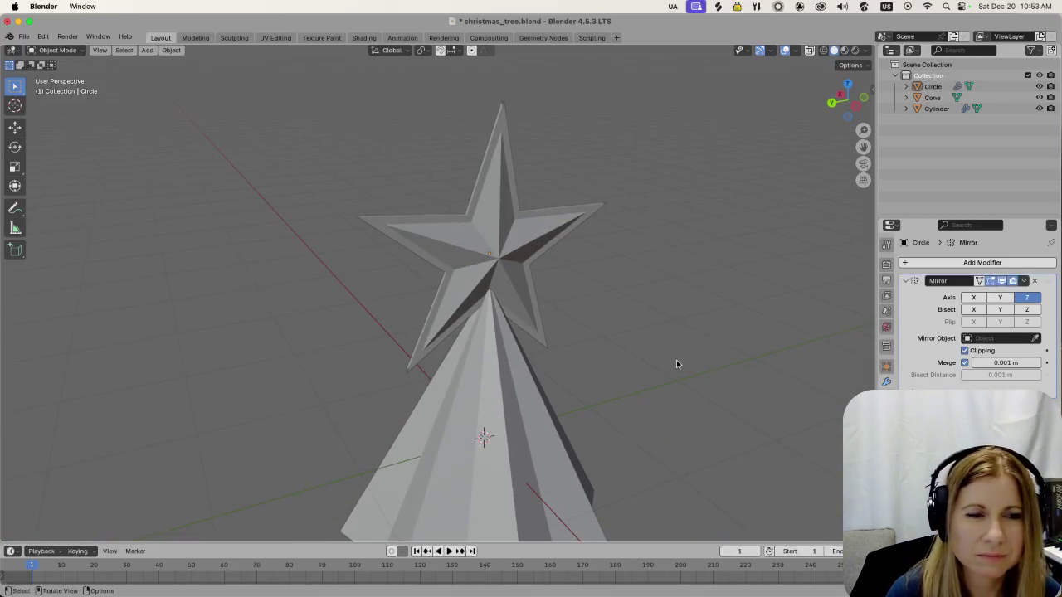
pyautogui.moveTo(705, 379)
pyautogui.mouseDown(button='middle')
pyautogui.moveTo(605, 384)
pyautogui.moveTo(659, 387)
pyautogui.mouseUp(button='middle')
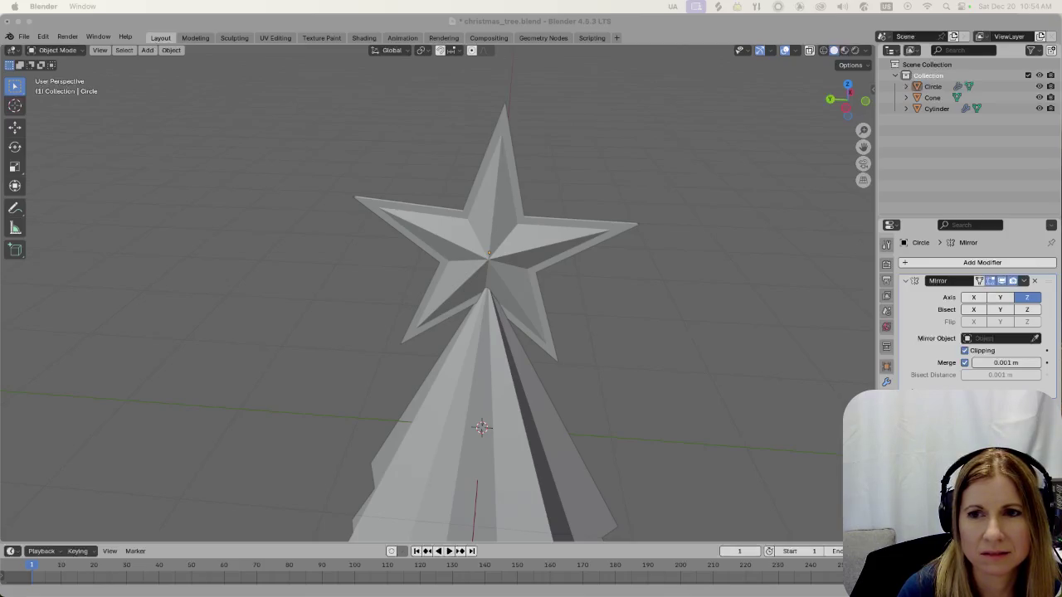
# Review the whole tree from a zoomed-out, level view, then save christmas_tree.blend
pyautogui.scroll(-3, 717, 307)
pyautogui.scroll(-2, 705, 270)
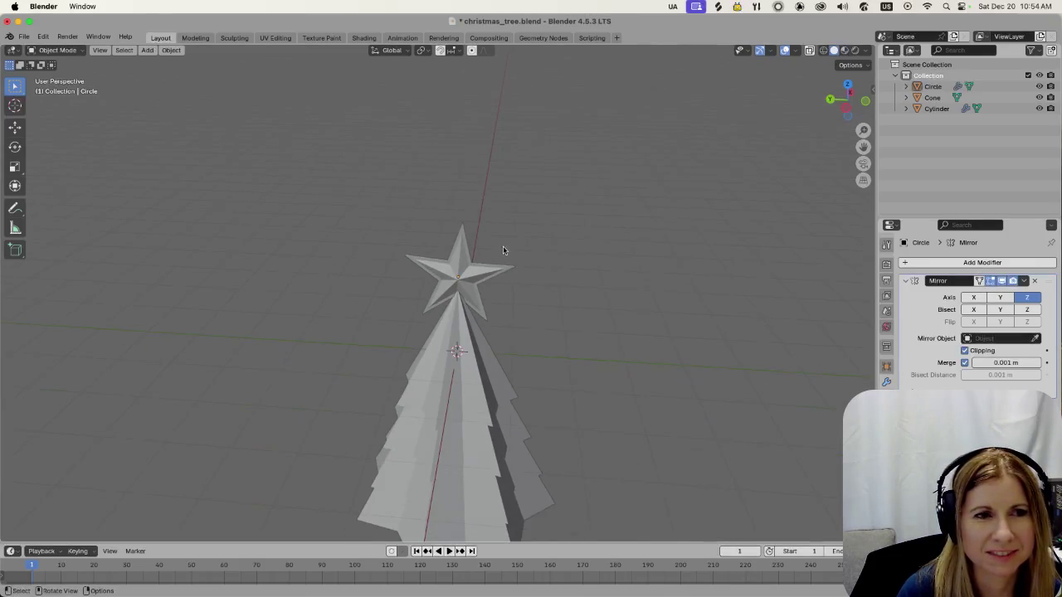
pyautogui.moveTo(510, 246); pyautogui.dragTo(502, 259, button='middle')
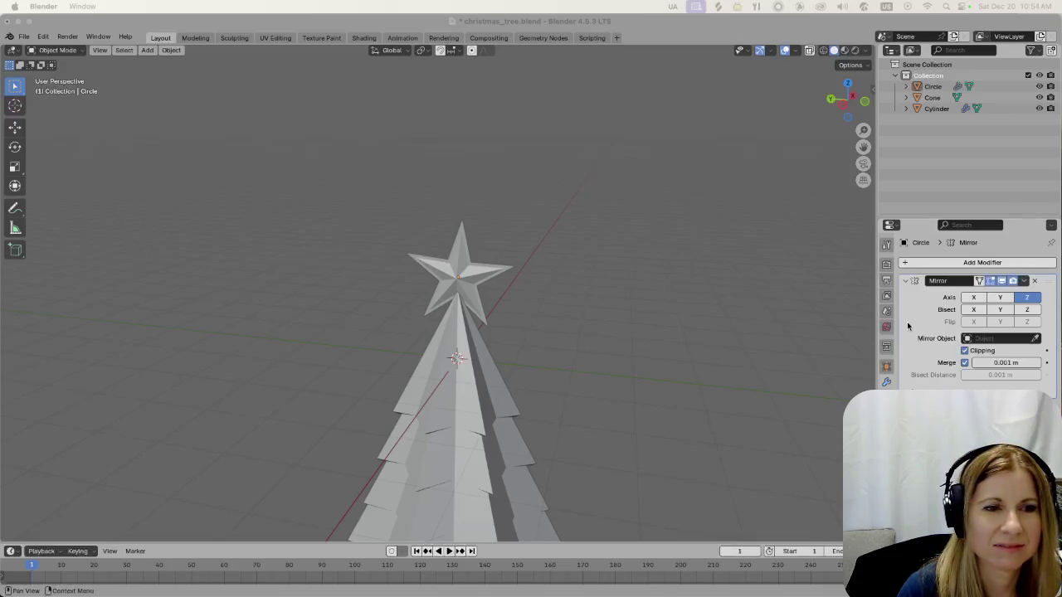
pyautogui.scroll(-4, 648, 383)
pyautogui.moveTo(506, 365)
pyautogui.mouseDown(button='middle')
pyautogui.moveTo(547, 382)
pyautogui.moveTo(583, 358)
pyautogui.moveTo(550, 357)
pyautogui.mouseUp(button='middle')
pyautogui.scroll(3, 556, 390)
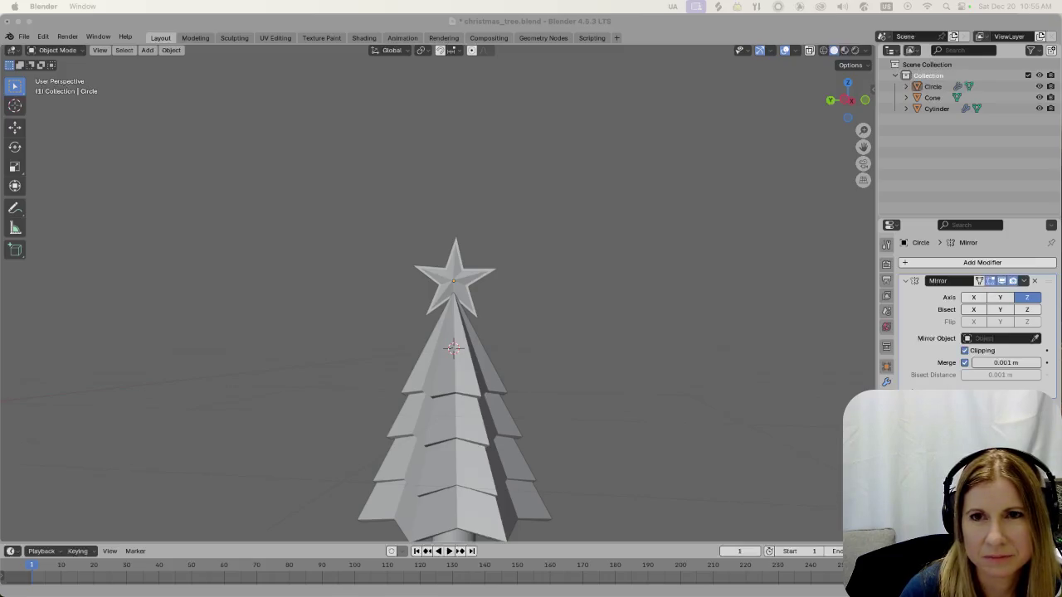
pyautogui.press('super+s')
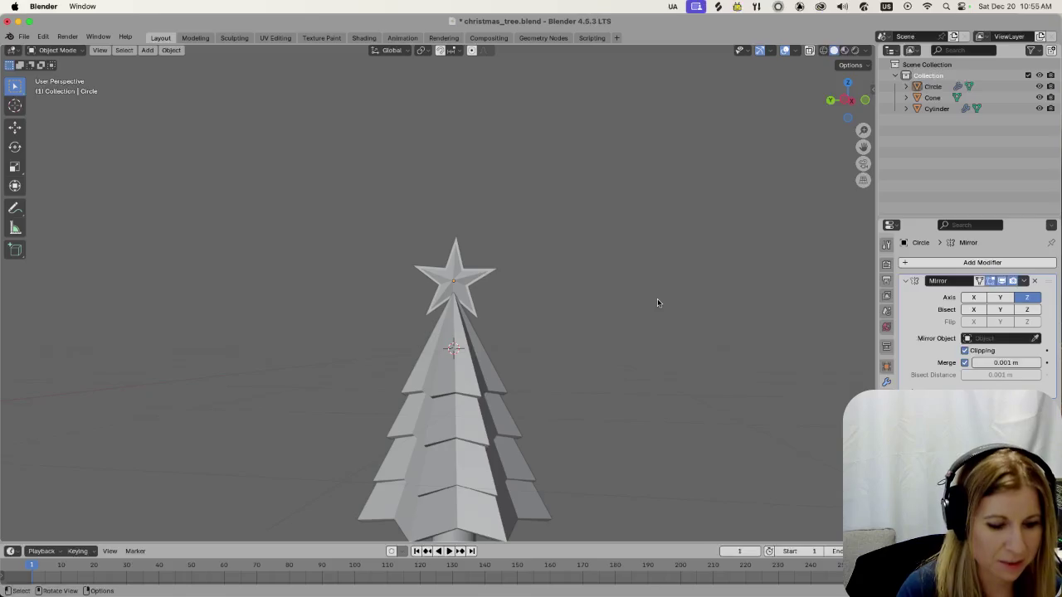